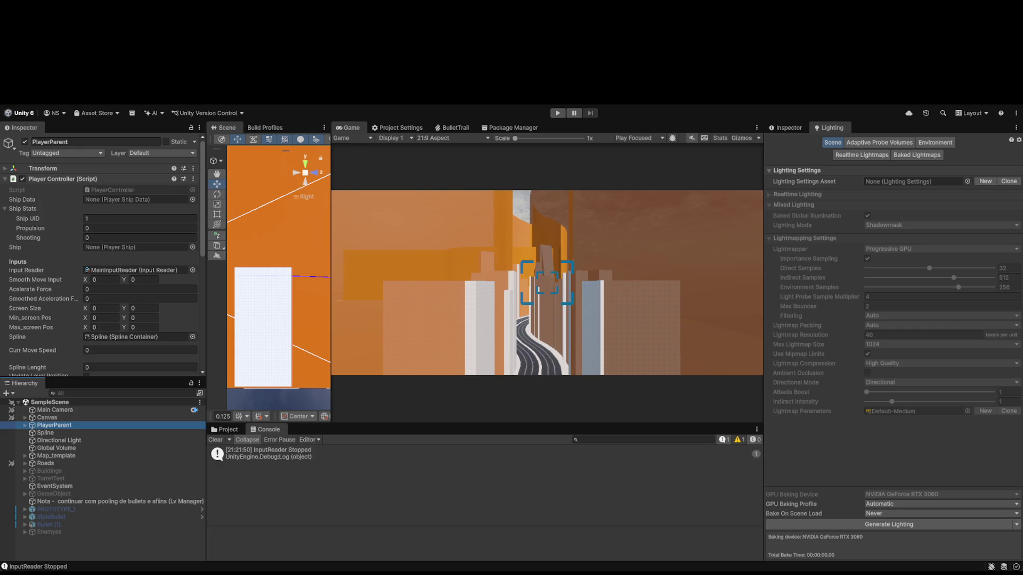
# Play-test the ship flight, dragging Level Position to jump ahead, then stop playing
pyautogui.click(557, 114)
pyautogui.scroll(-3, 79, 314)
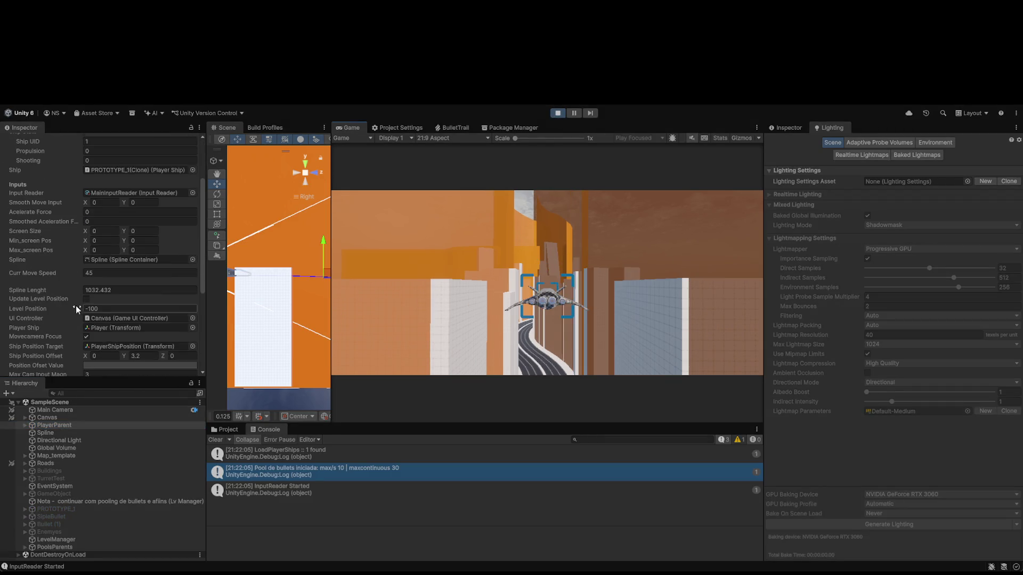
pyautogui.moveTo(145, 310); pyautogui.dragTo(736, 324)
pyautogui.click(558, 112)
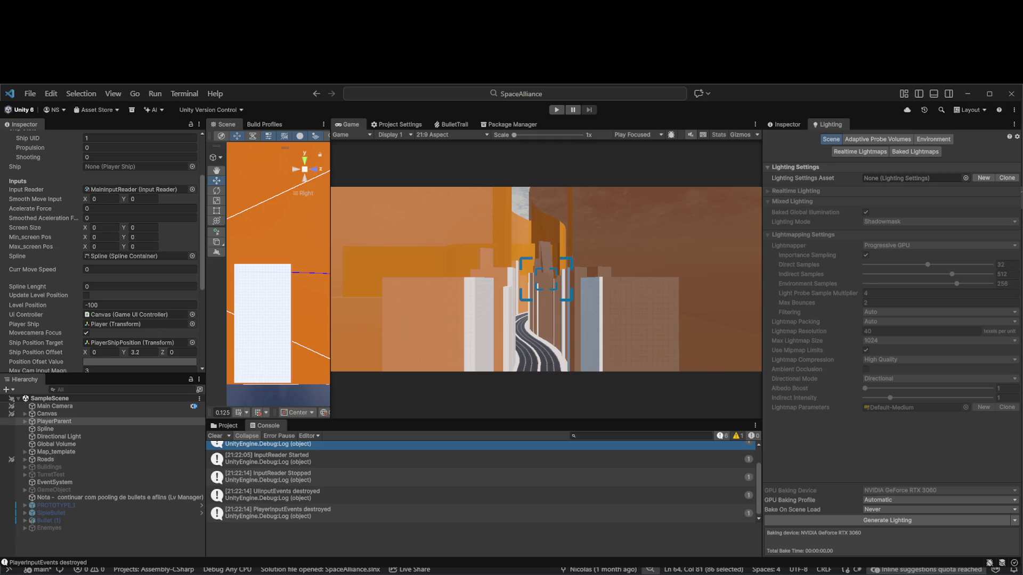
# Delete the selected unused field line, then select the unused code block ending at line 348
pyautogui.press('Delete')
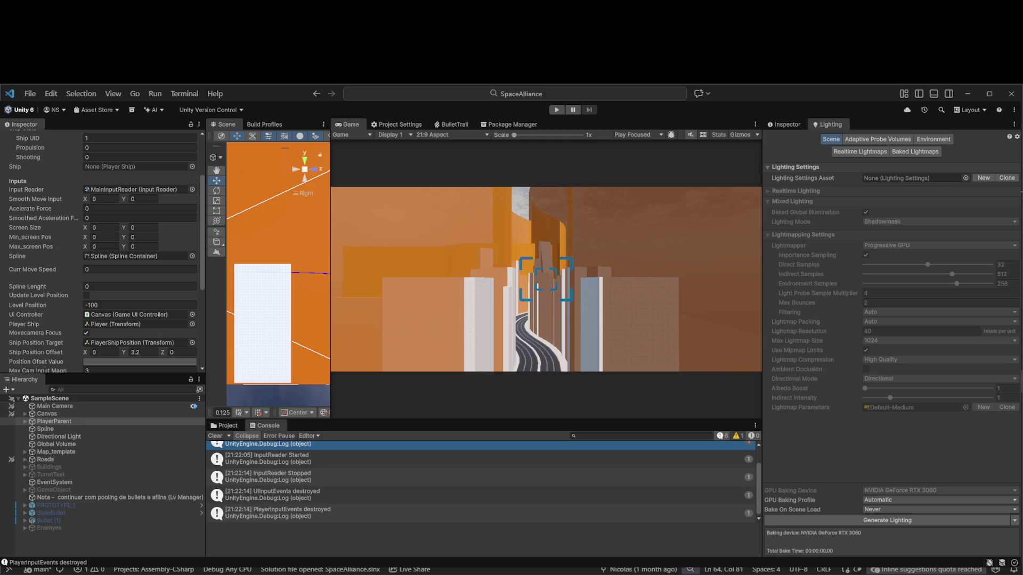
pyautogui.hotkey('ctrl', 'End')
pyautogui.press('Home')
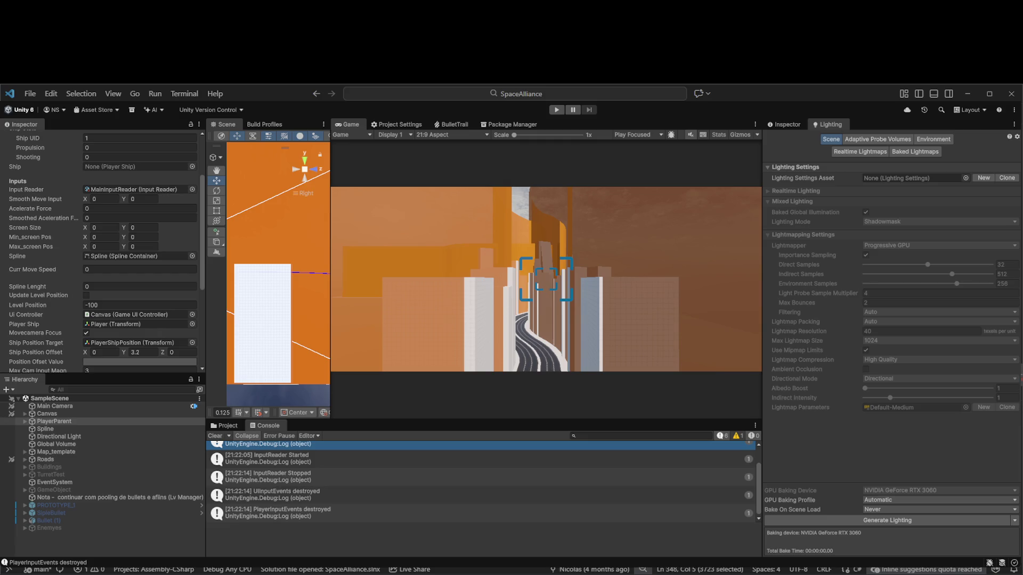
pyautogui.hotkey('shift', 'Up')
pyautogui.hotkey('shift', 'Up')
# Delete the selected block of unused code from the PlayerController script
pyautogui.press('Delete')
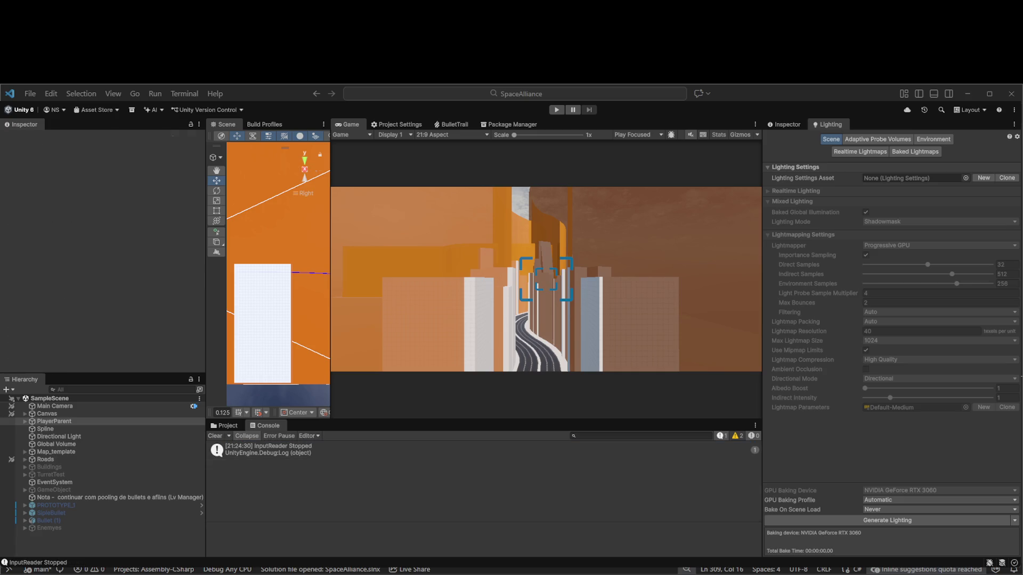
# Play-test with Ctrl+P, drag Level Position to advance the ship, then exit Play mode
pyautogui.hotkey('ctrl', 'p')
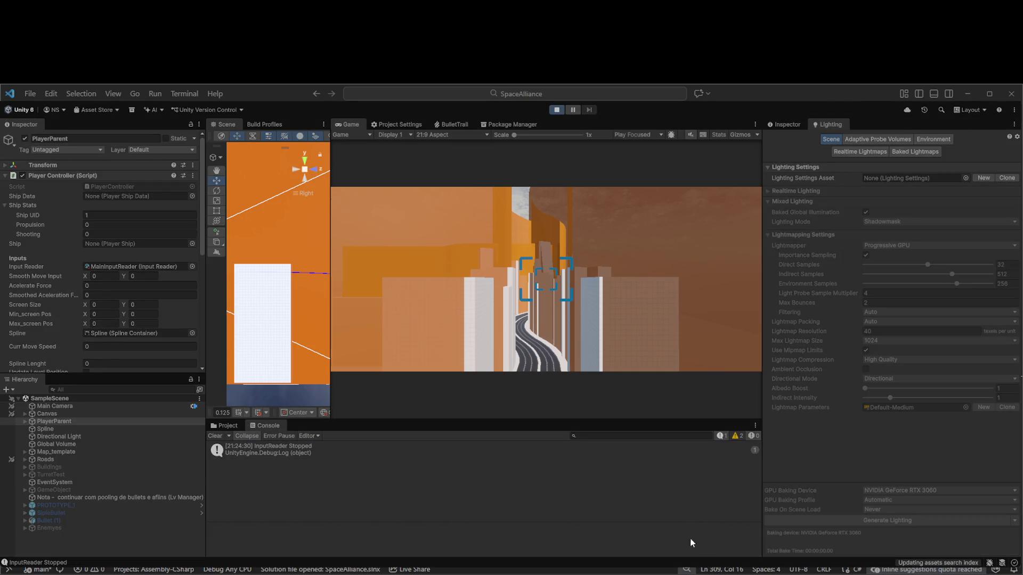
pyautogui.click(700, 475)
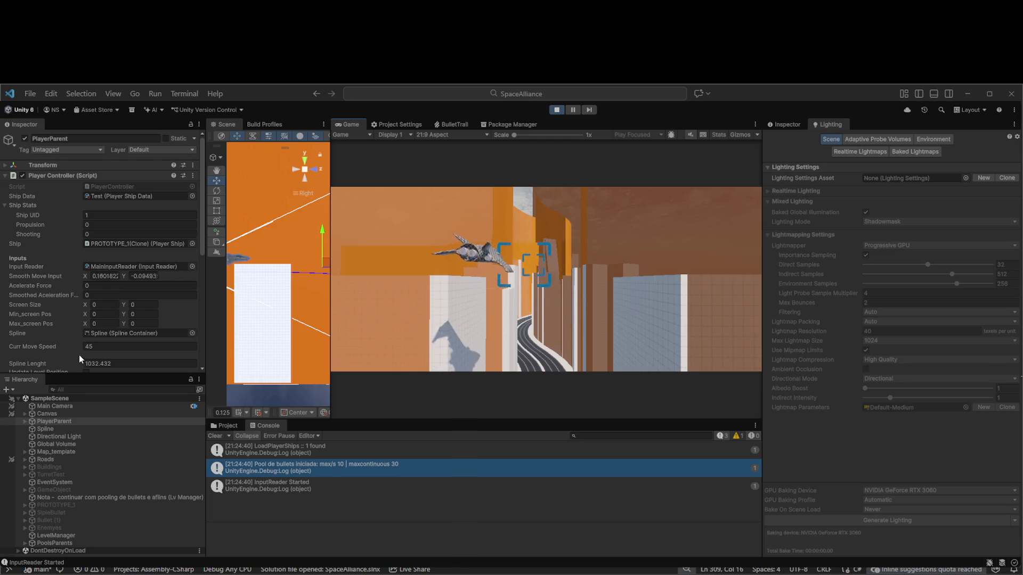
pyautogui.scroll(-3, 78, 351)
pyautogui.click(78, 331)
pyautogui.moveTo(79, 330)
pyautogui.mouseDown()
pyautogui.moveTo(802, 332)
pyautogui.moveTo(946, 314)
pyautogui.mouseUp()
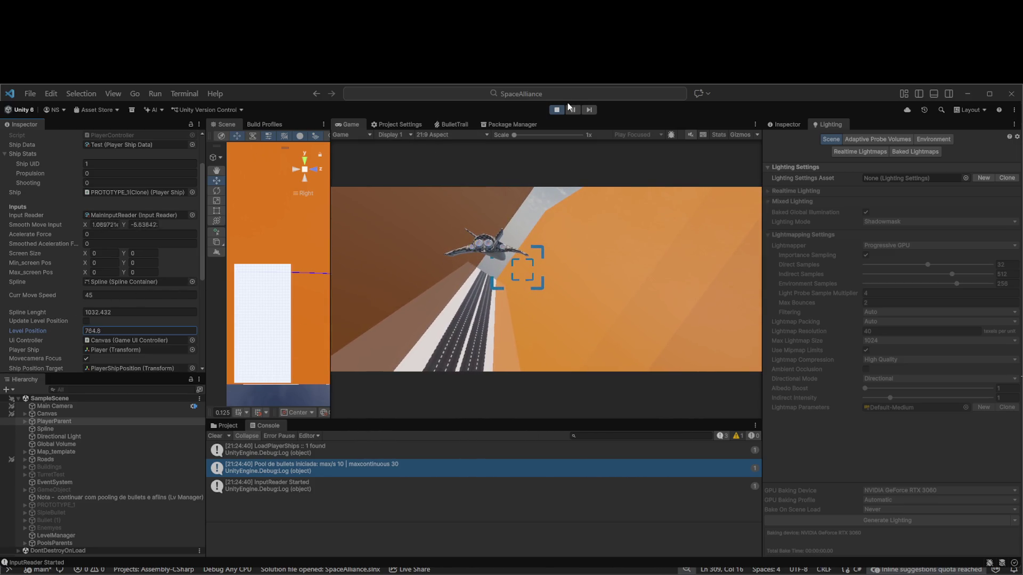
pyautogui.hotkey('ctrl', 'p')
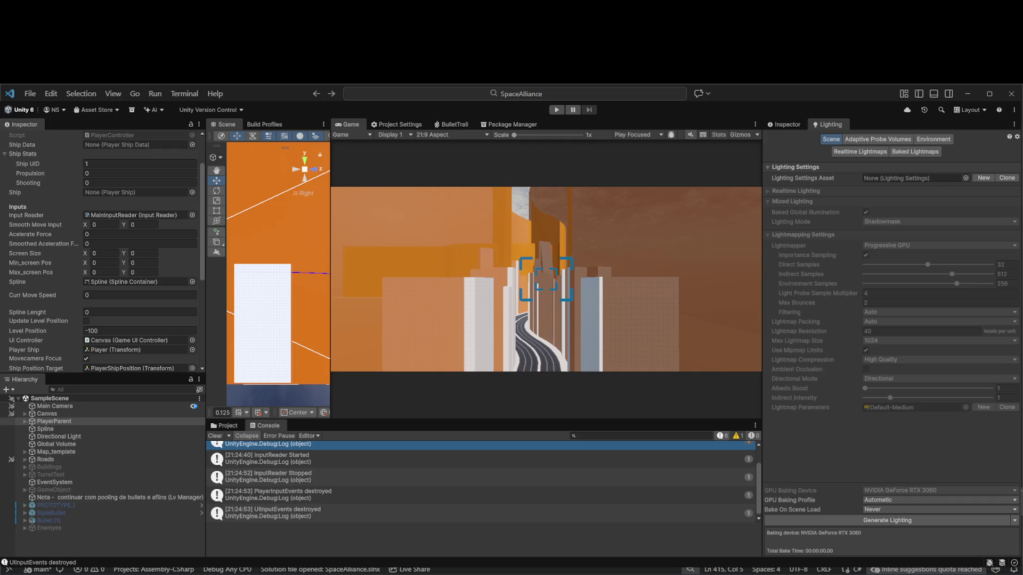
pyautogui.hotkey('ctrl', 'p')
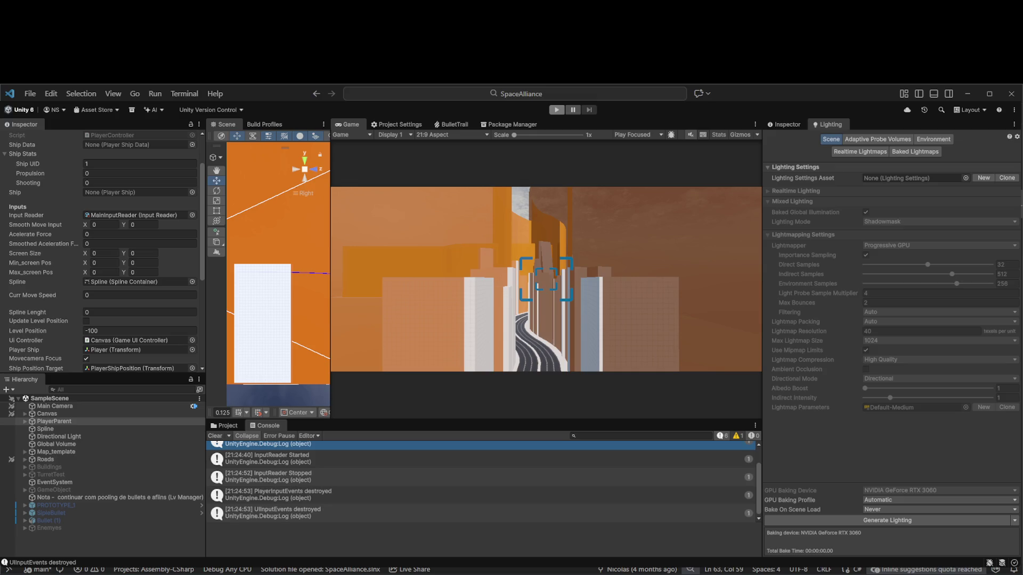
pyautogui.press('BackSpace')
pyautogui.press('BackSpace')
# Add an if (true) condition on new line 63, then stop the running play test
pyautogui.press('Up')
pyautogui.press('End')
pyautogui.press('Return')
pyautogui.write('if (')
pyautogui.press('Tab')
pyautogui.press('Right')
pyautogui.press('Right')
pyautogui.hotkey('ctrl', 'Left')
pyautogui.press('Right')
pyautogui.press('Right')
pyautogui.press('Tab')
pyautogui.press('BackSpace')
pyautogui.press('BackSpace')
pyautogui.press('BackSpace')
pyautogui.write('true')
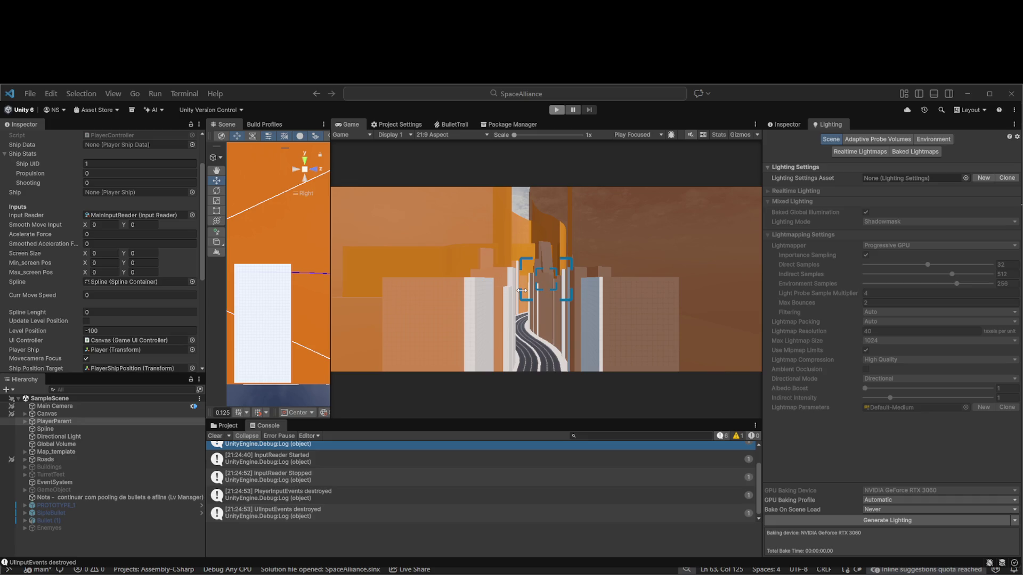
pyautogui.hotkey('ctrl', 'p')
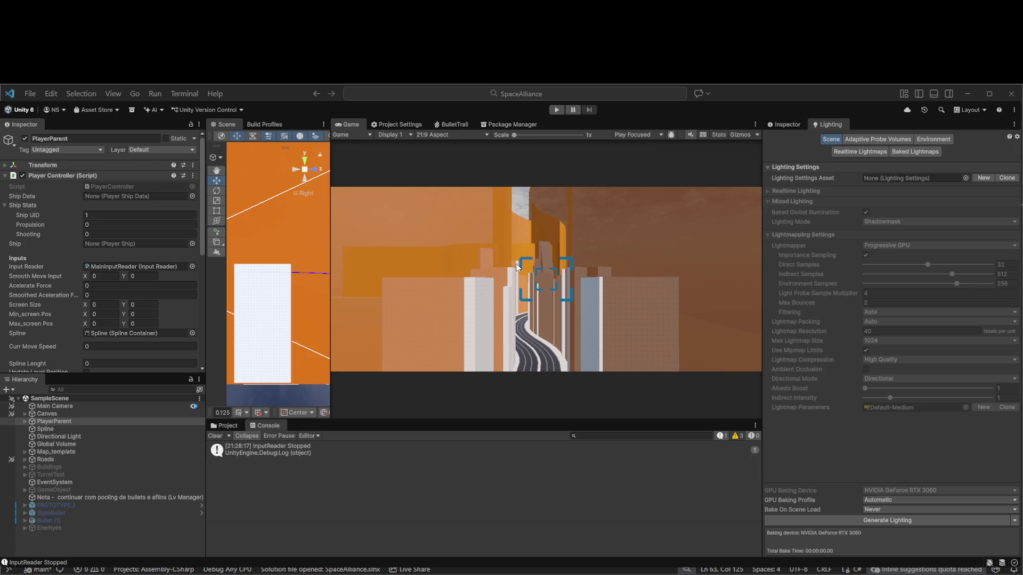
# Clear the console and run a short play test, scrolling through the Player Controller values
pyautogui.click(214, 436)
pyautogui.click(556, 110)
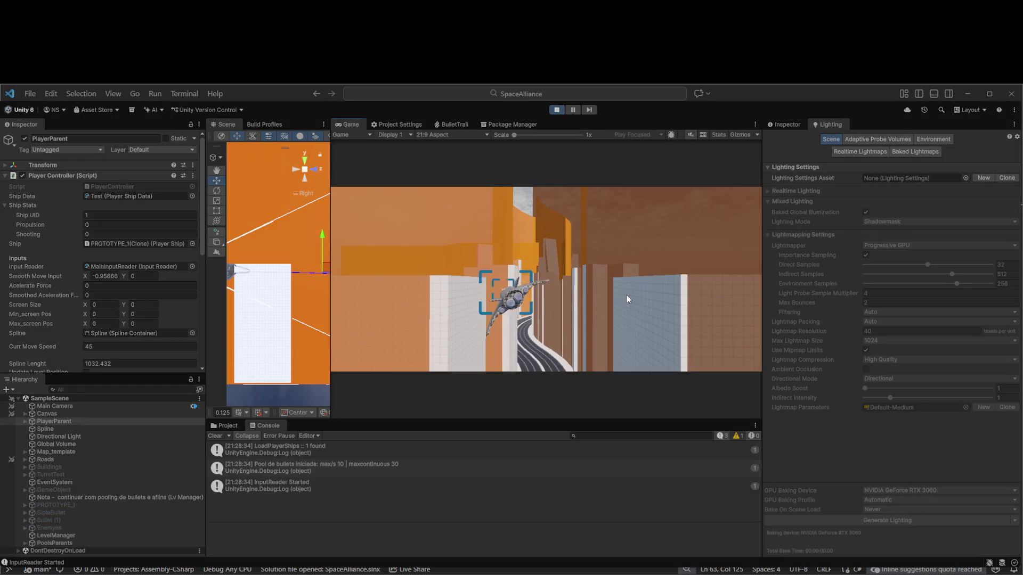
pyautogui.scroll(-5, 75, 330)
pyautogui.scroll(-4, 80, 301)
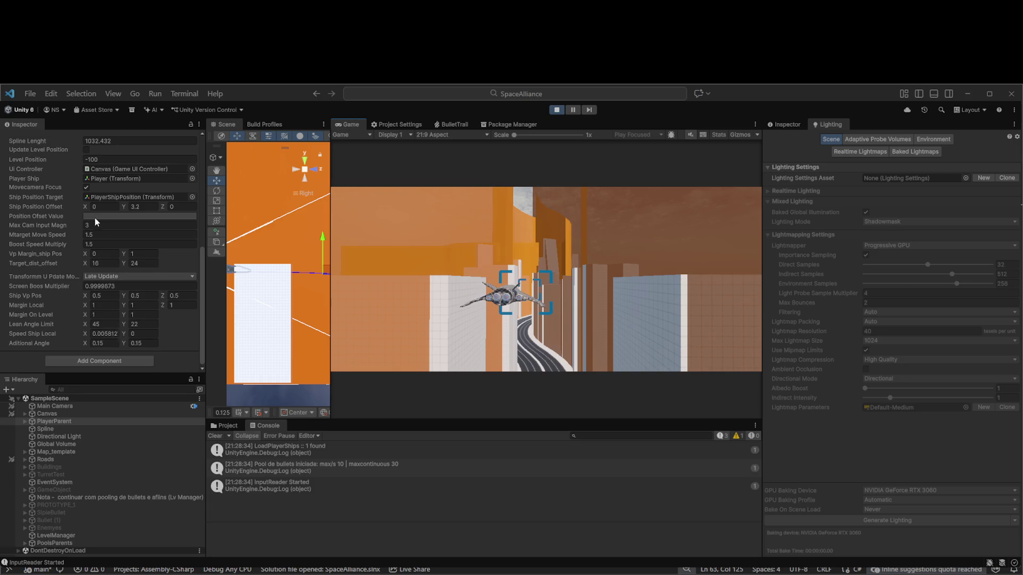
pyautogui.click(556, 110)
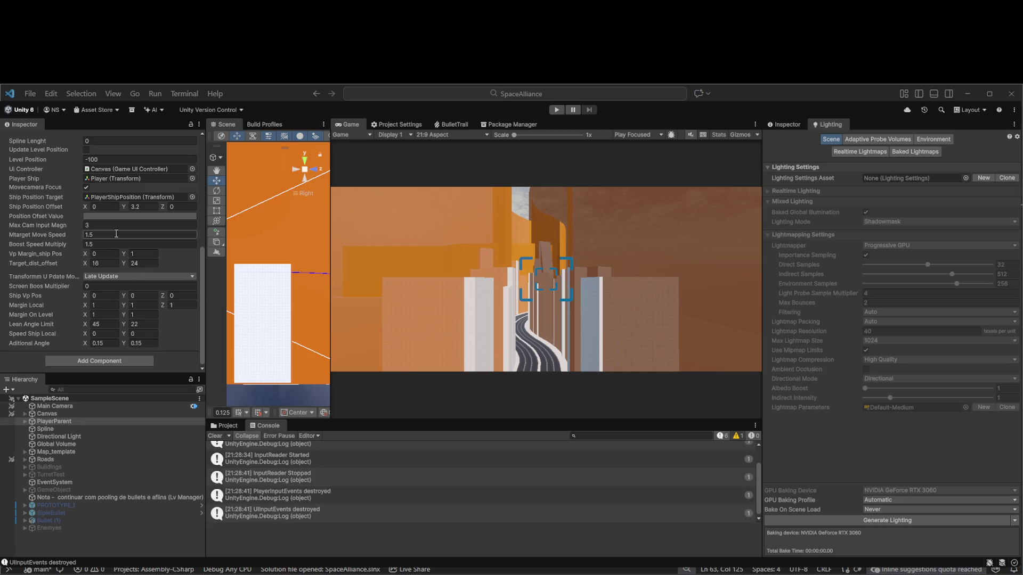
pyautogui.scroll(3, 116, 239)
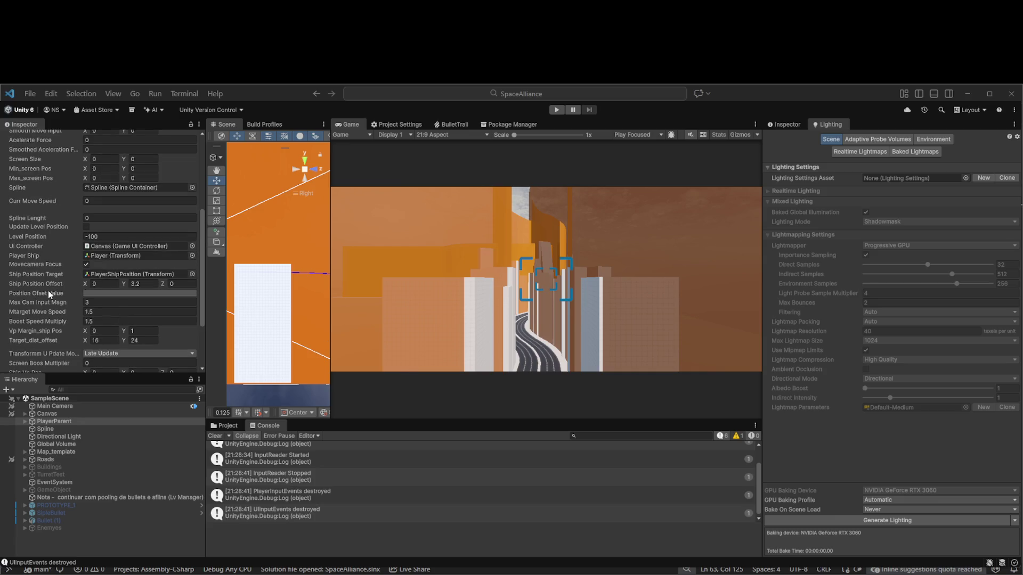
pyautogui.click(101, 289)
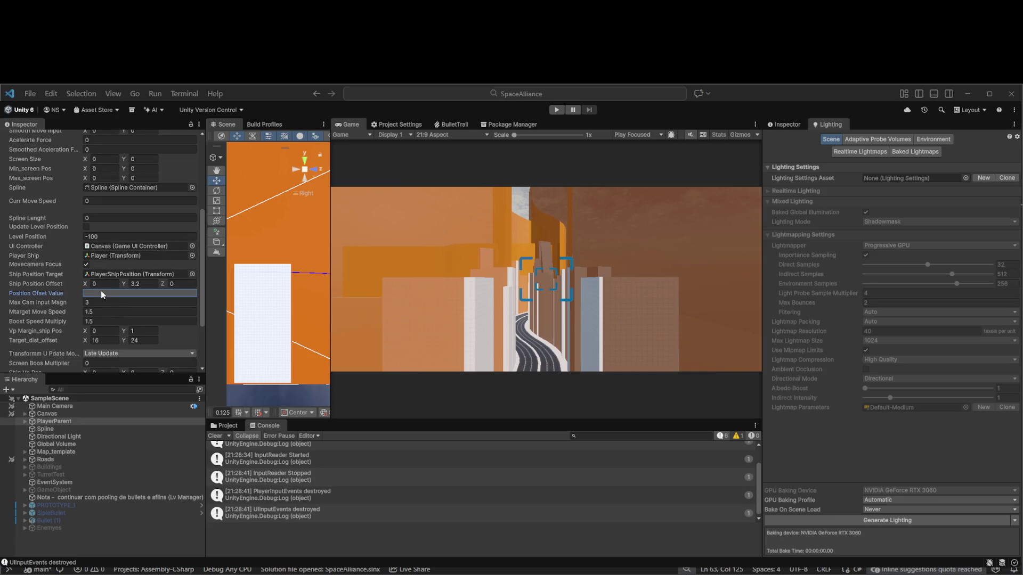
pyautogui.click(567, 287)
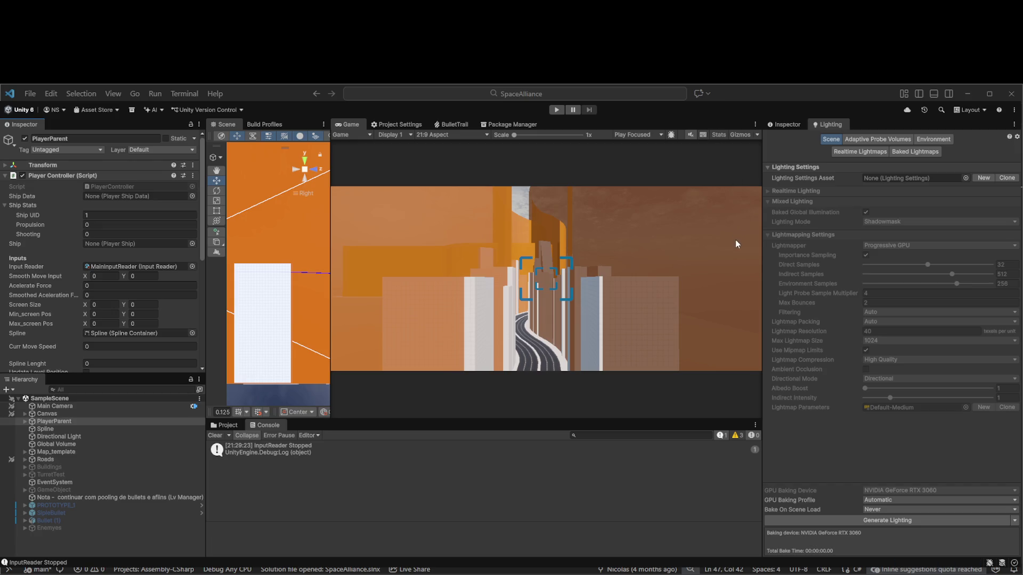
# Start a play test, steer the ship left and right with A/D, then drag Level Position to 159.9
pyautogui.click(555, 111)
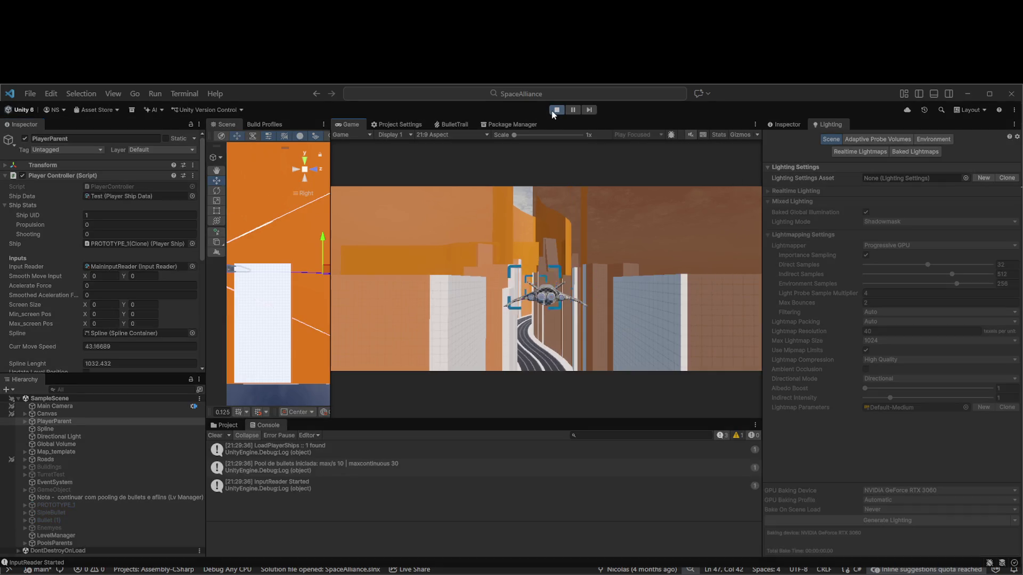
pyautogui.press('a')
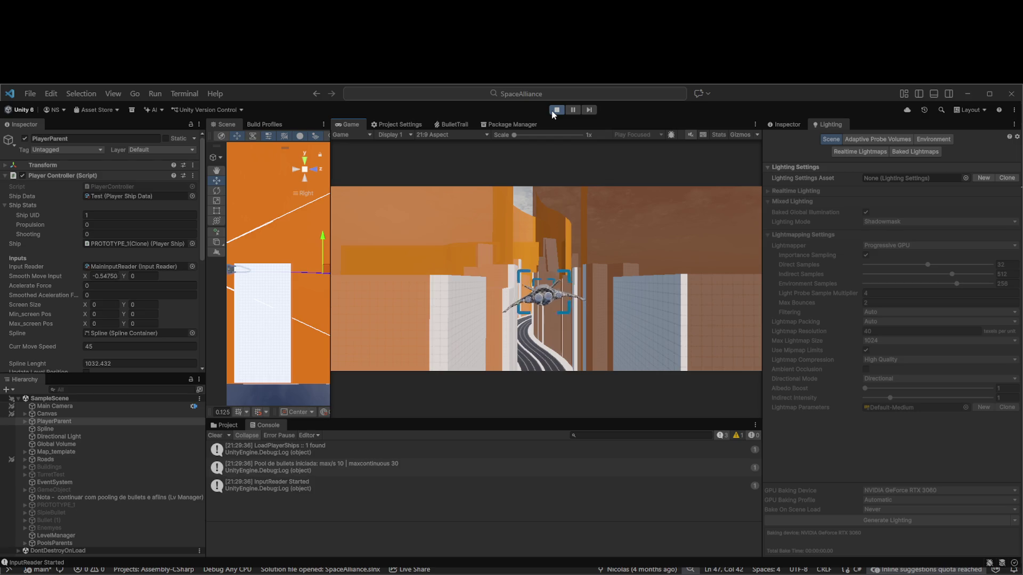
pyautogui.press('d')
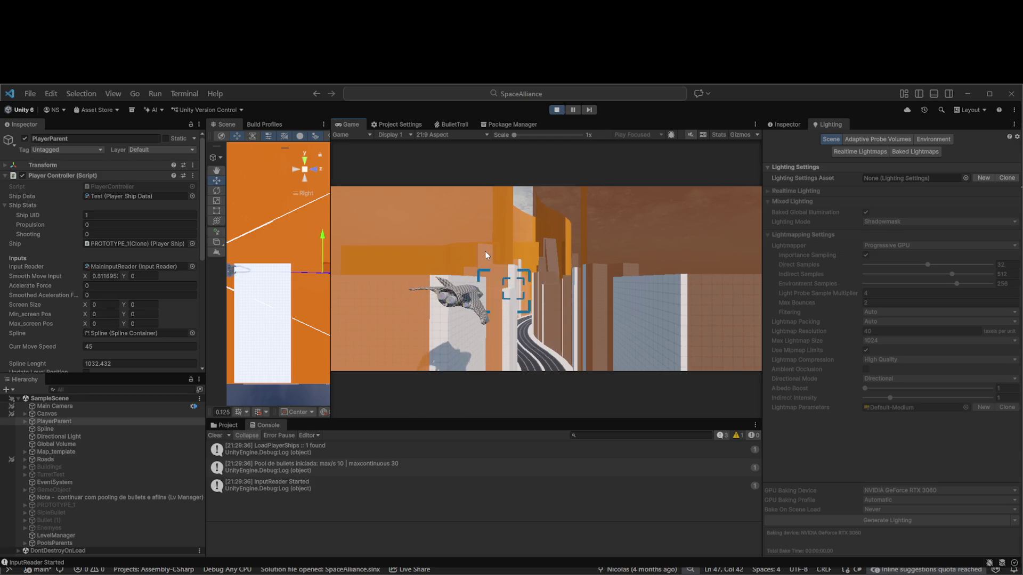
pyautogui.press('a')
pyautogui.press('d')
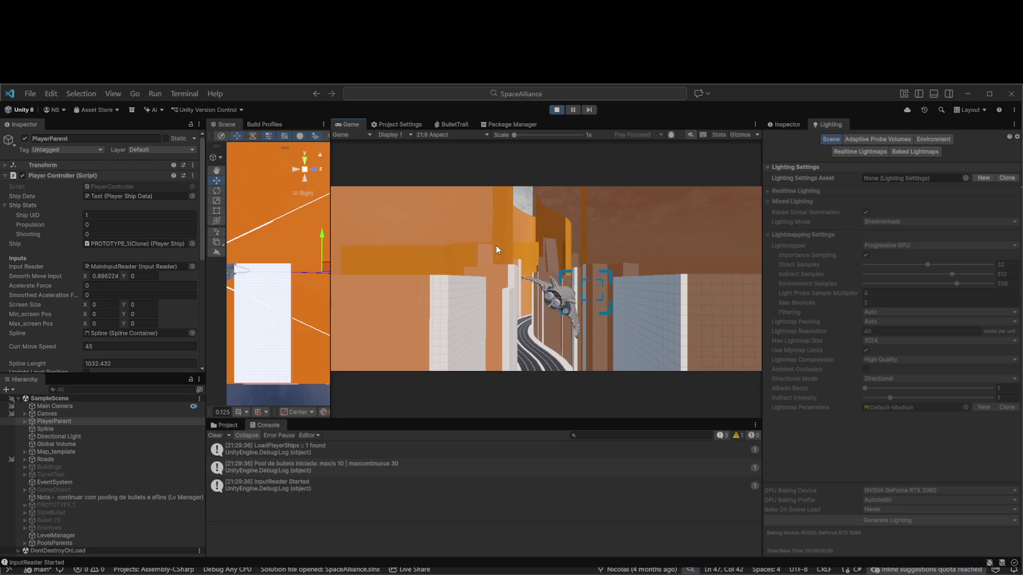
pyautogui.press('a')
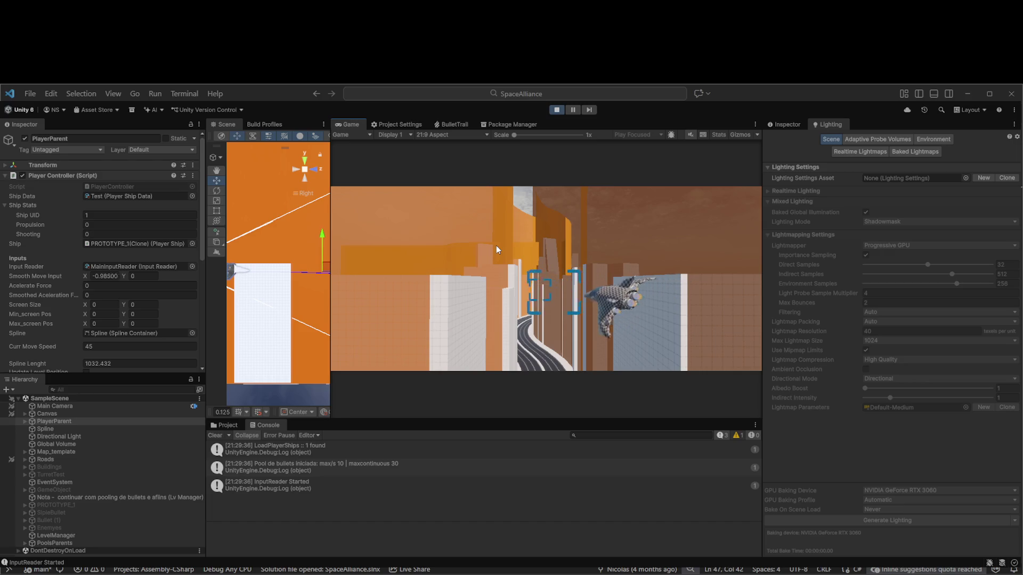
pyautogui.press('d')
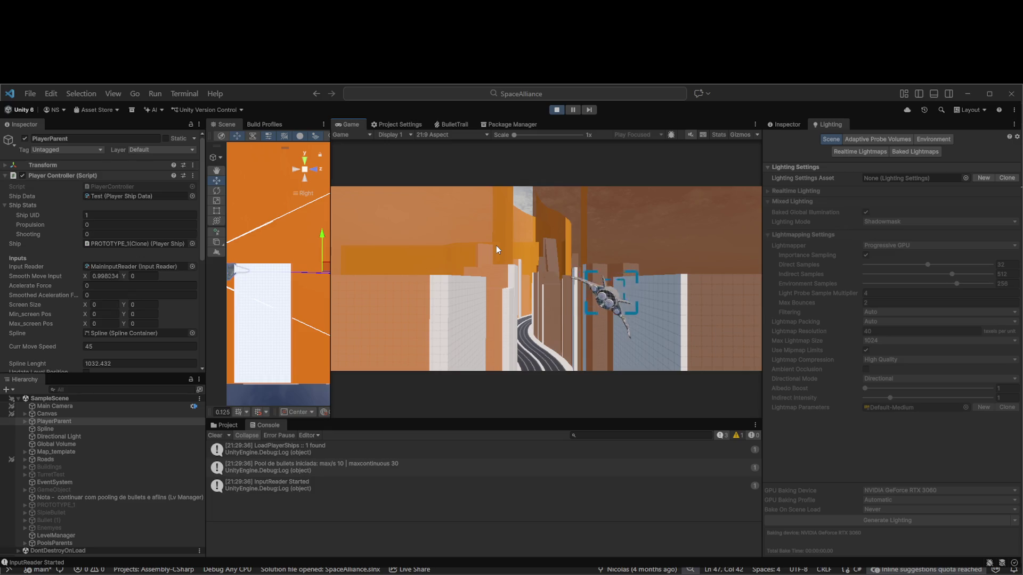
pyautogui.press('a')
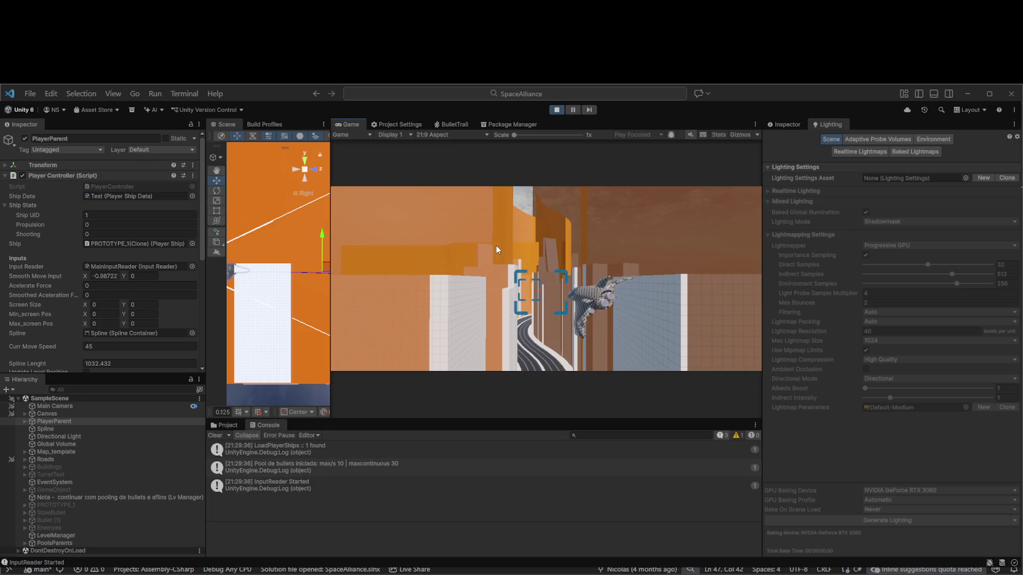
pyautogui.press('d')
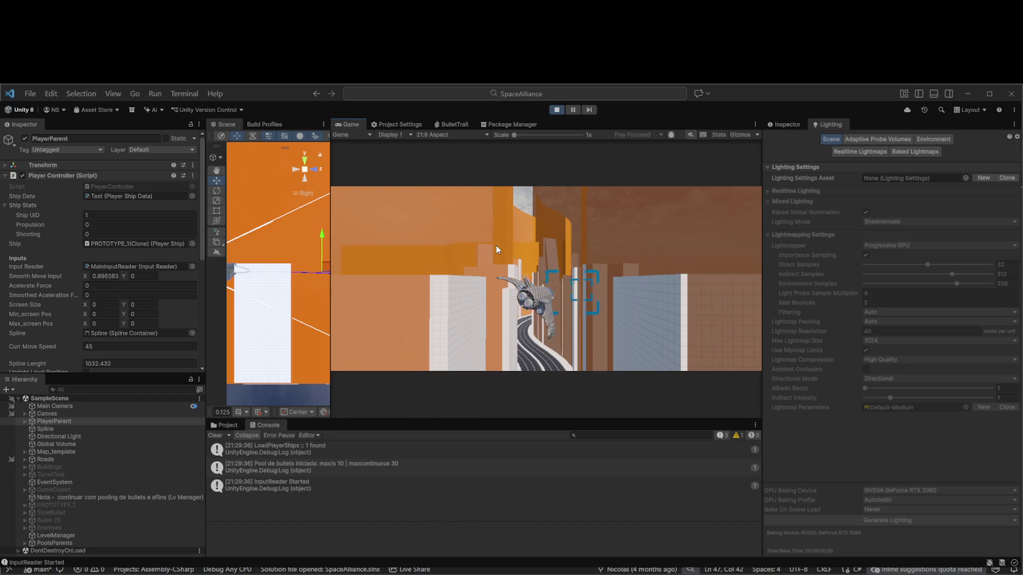
pyautogui.press('a')
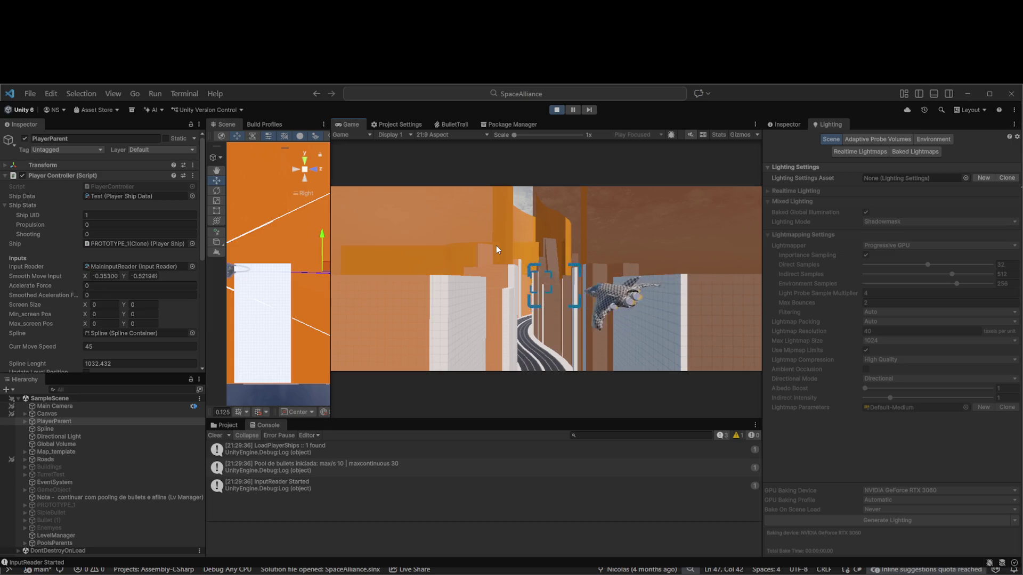
pyautogui.scroll(-3, 77, 293)
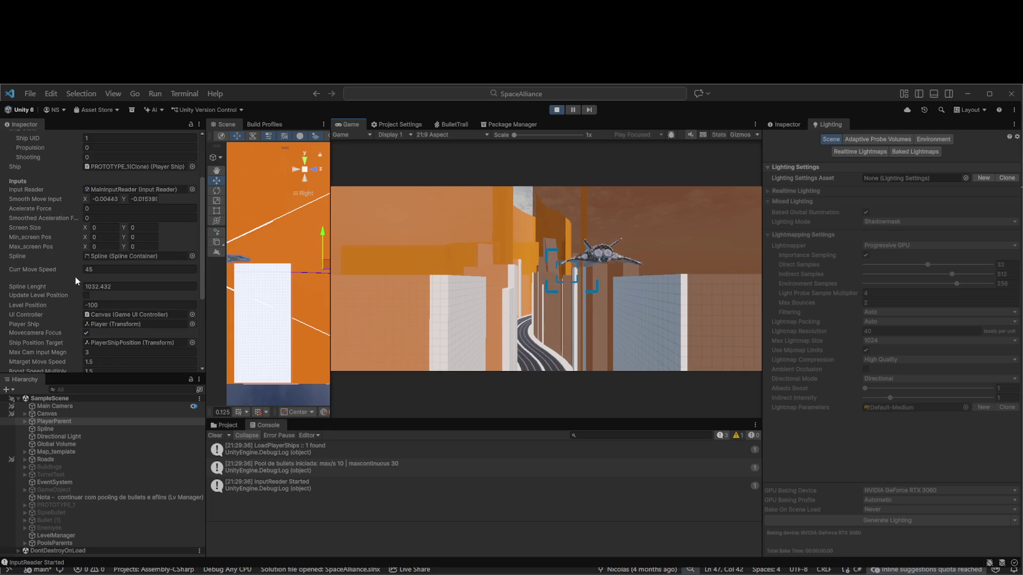
pyautogui.moveTo(76, 304)
pyautogui.mouseDown()
pyautogui.moveTo(592, 320)
pyautogui.moveTo(888, 286)
pyautogui.moveTo(488, 296)
pyautogui.mouseUp()
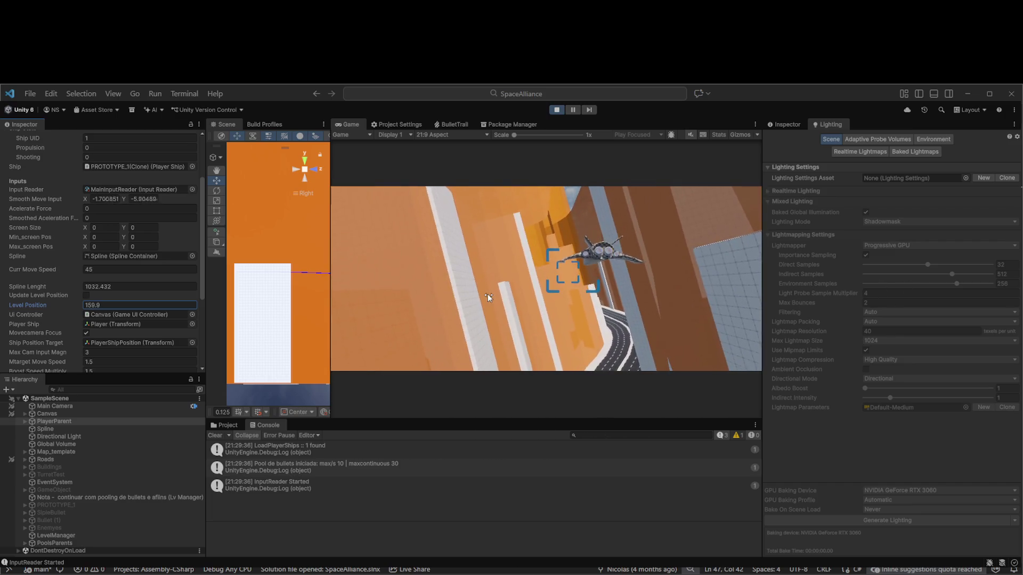
# Restart the play test, then uncheck Update Level Position
pyautogui.click(558, 110)
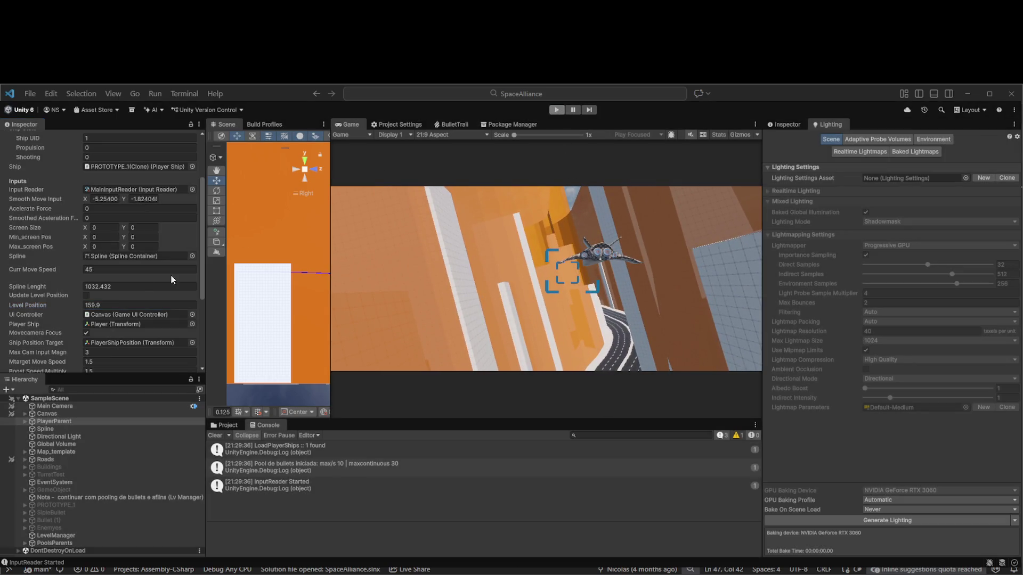
pyautogui.click(557, 111)
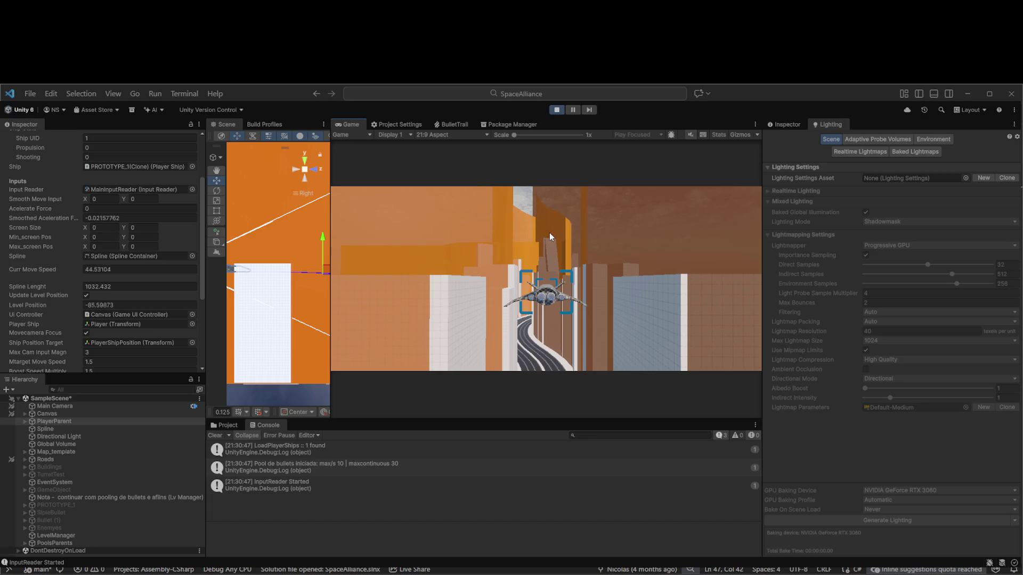
pyautogui.click(86, 295)
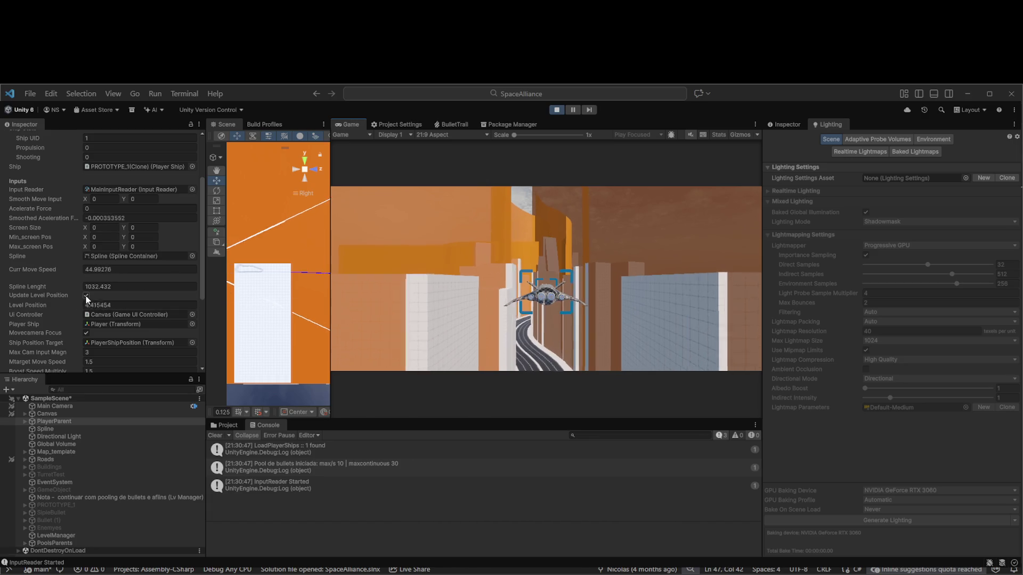
# Set Level Position to about 179.5, fly the ship with WASD, then stop the play test
pyautogui.moveTo(75, 309); pyautogui.dragTo(348, 321)
pyautogui.click(606, 272)
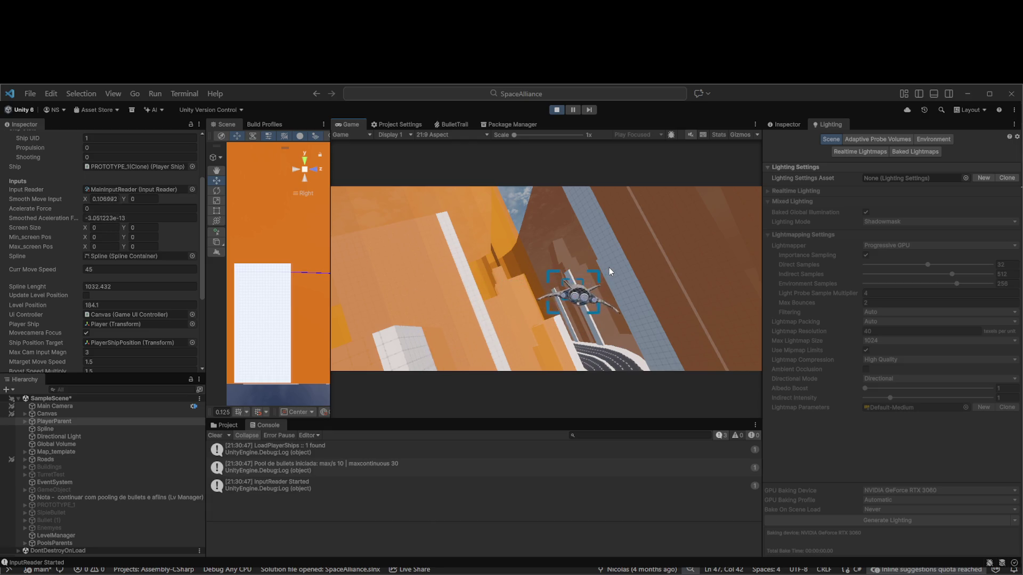
pyautogui.press('a')
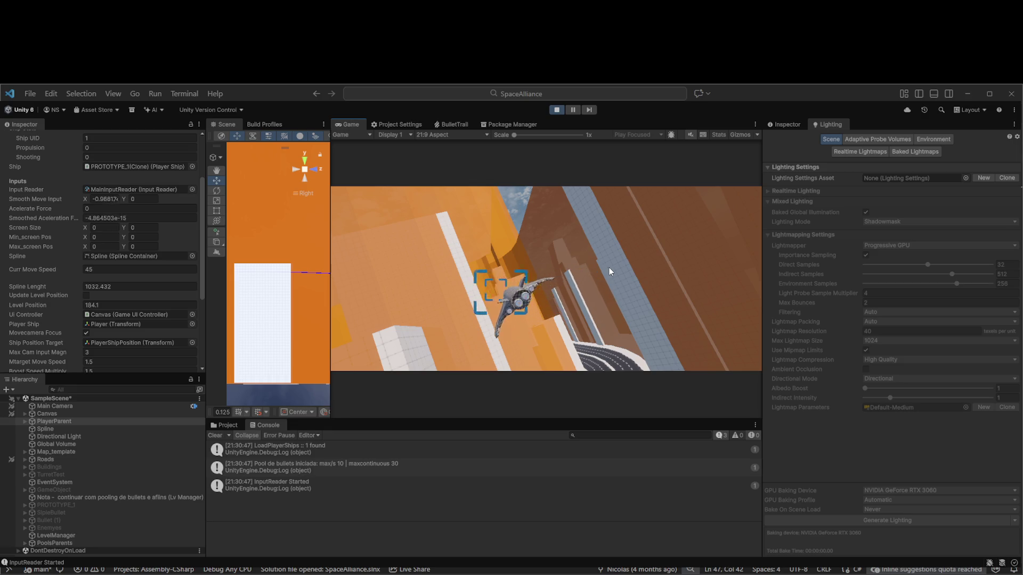
pyautogui.press('s')
pyautogui.press('d')
pyautogui.press('w')
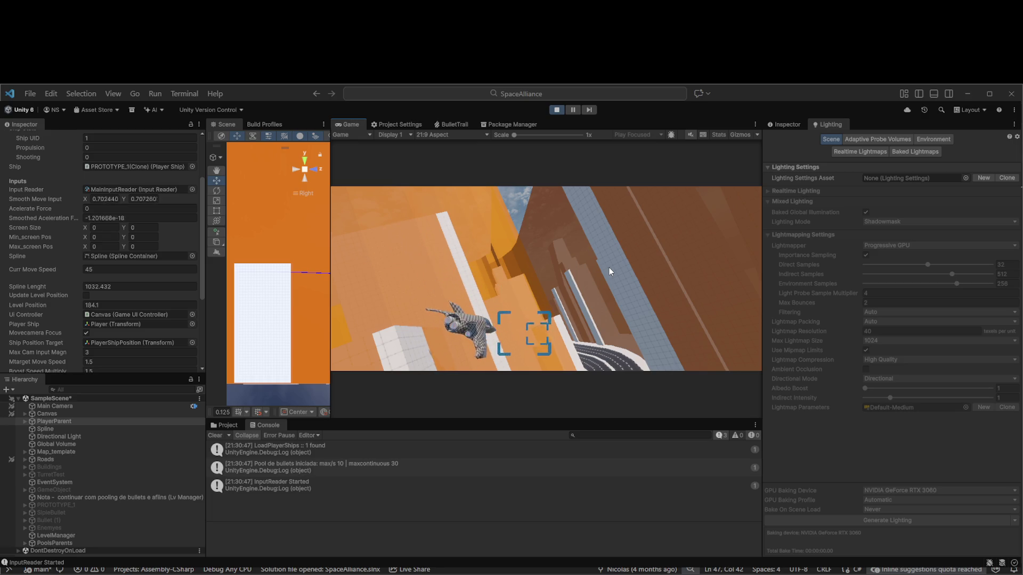
pyautogui.press('a')
pyautogui.press('d')
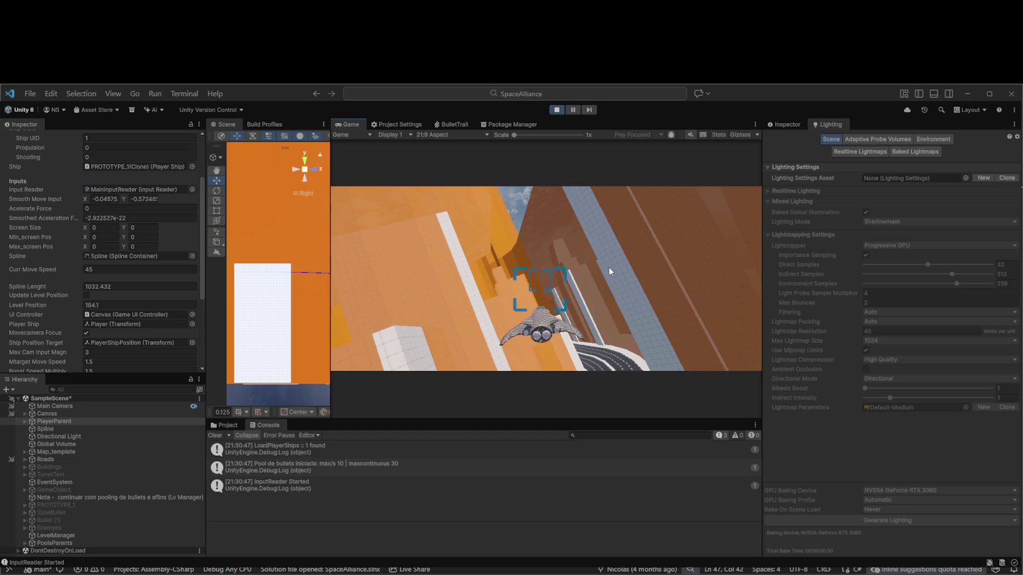
pyautogui.press('a')
pyautogui.press('s')
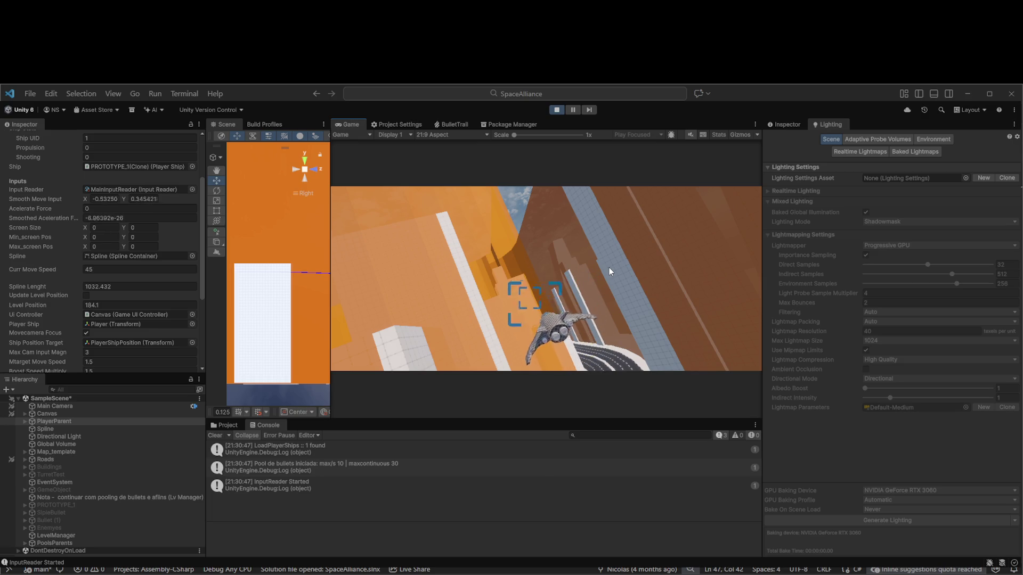
pyautogui.click(556, 110)
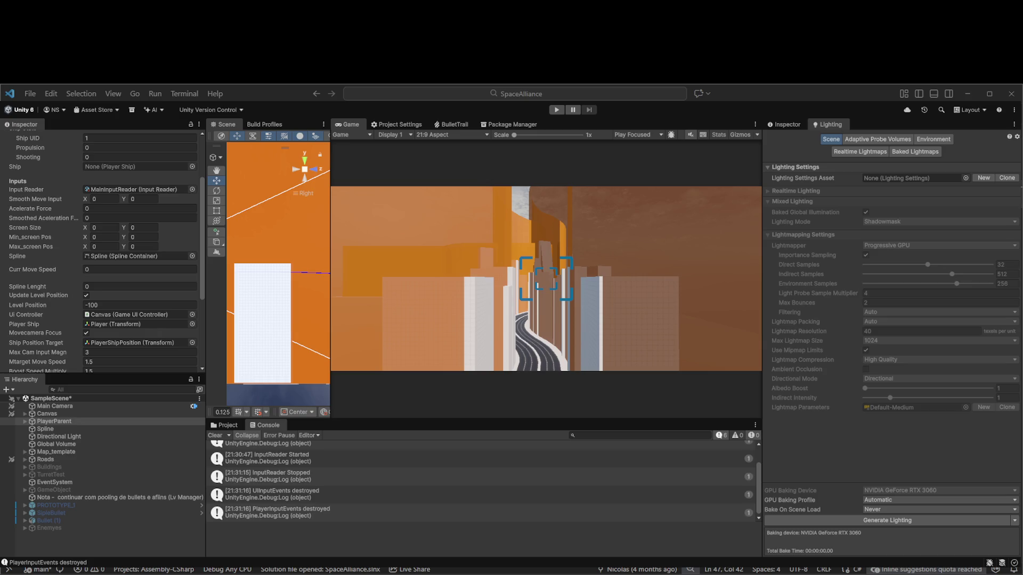
pyautogui.hotkey('alt', 'Tab')
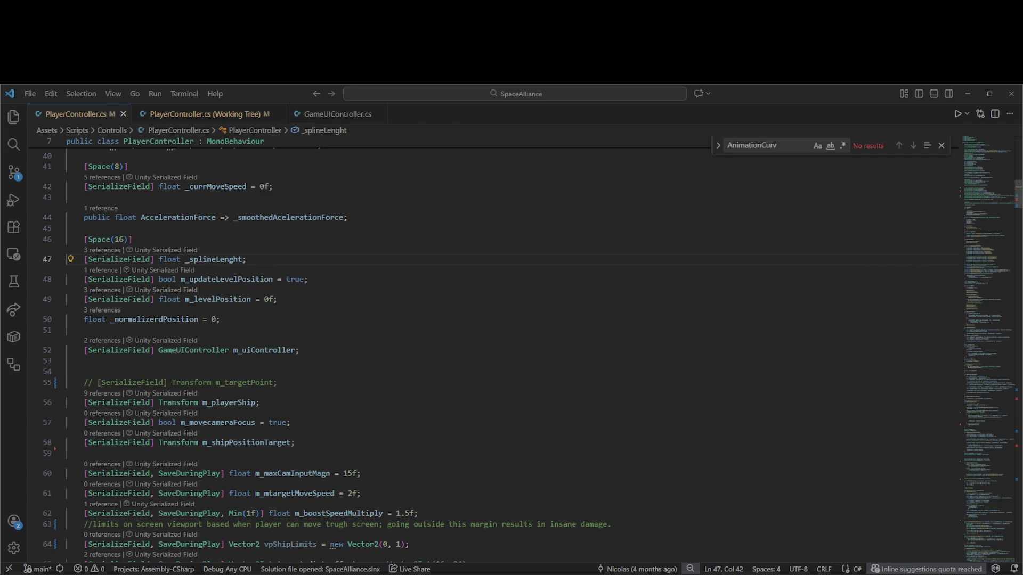
# Delete the unused _camInput field declaration from PlayerController.cs
pyautogui.click(512, 299)
pyautogui.scroll(4, 478, 338)
pyautogui.scroll(6, 478, 339)
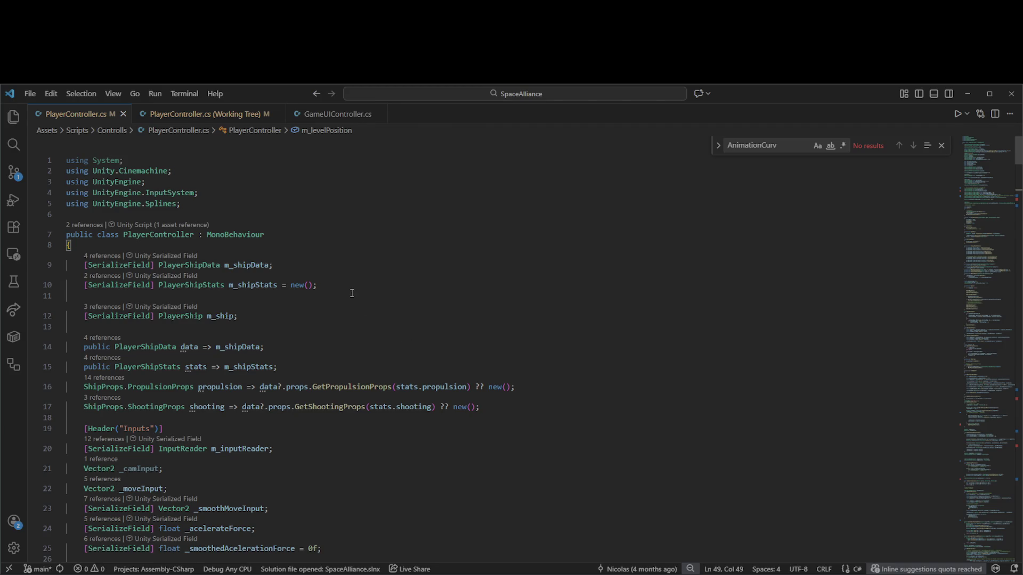
pyautogui.scroll(-3, 352, 292)
pyautogui.doubleClick(141, 277)
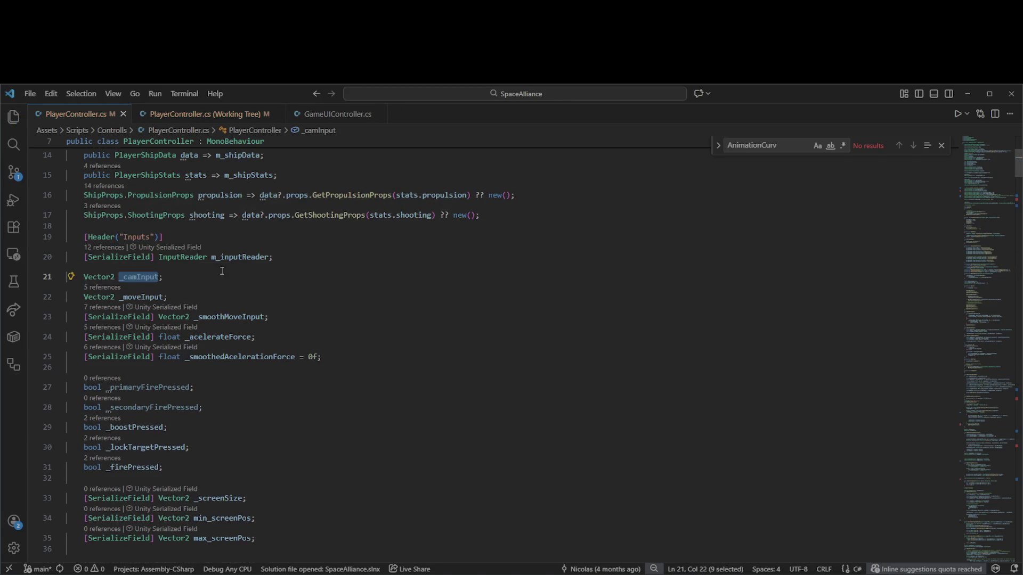
pyautogui.hotkey('ctrl', 'shift', 'k')
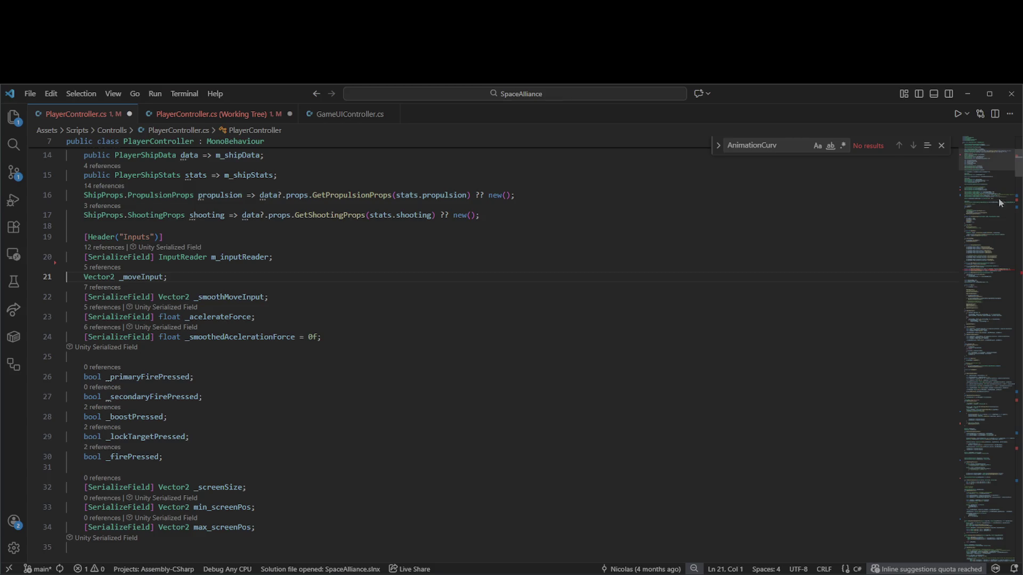
# Remove the OnCameraInputChanged handler and its event subscription line
pyautogui.click(996, 263)
pyautogui.click(438, 415)
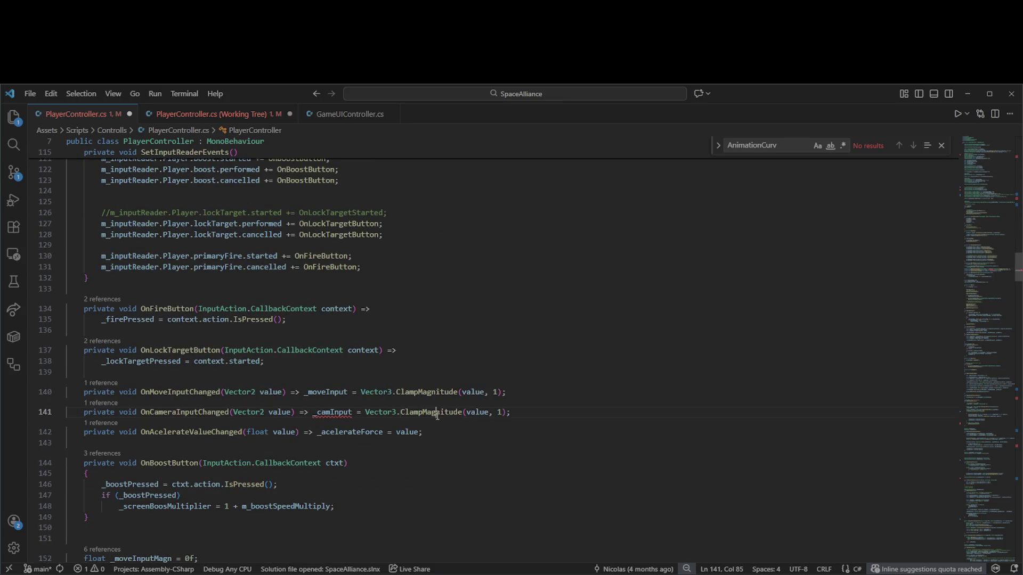
pyautogui.hotkey('ctrl', 'shift', 'k')
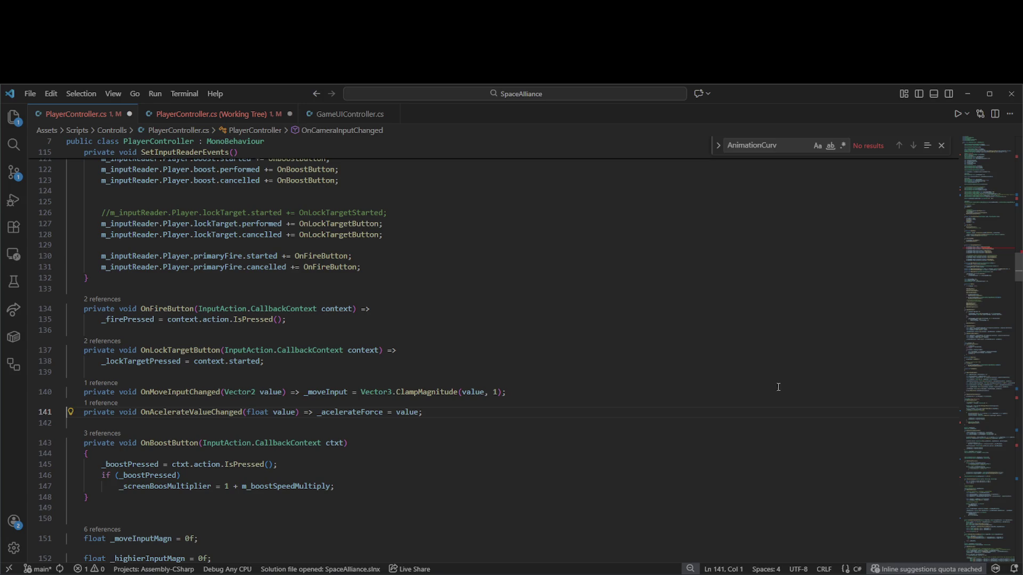
pyautogui.scroll(1, 283, 189)
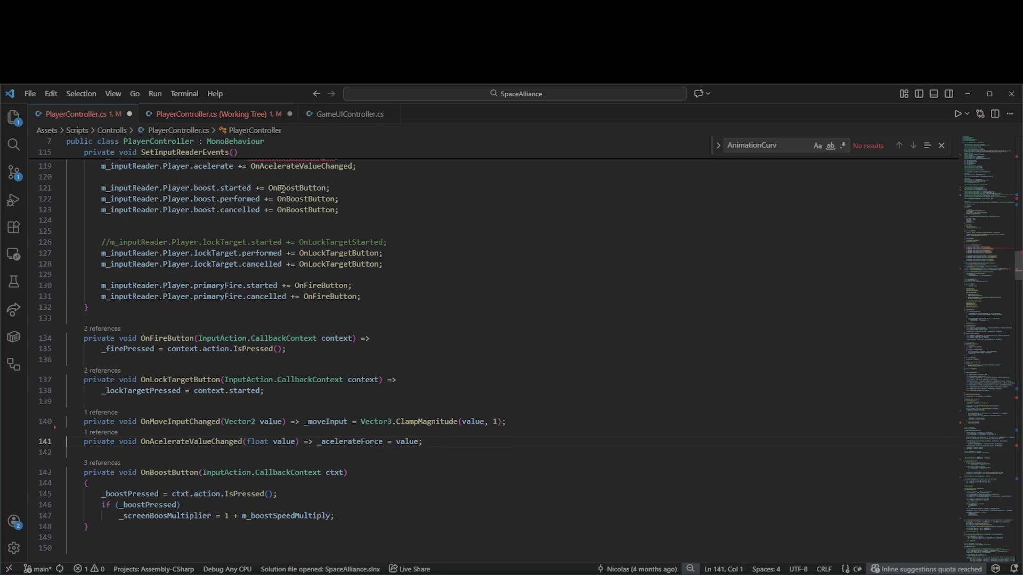
pyautogui.scroll(2, 283, 189)
pyautogui.click(364, 206)
pyautogui.hotkey('ctrl', 'shift', 'k')
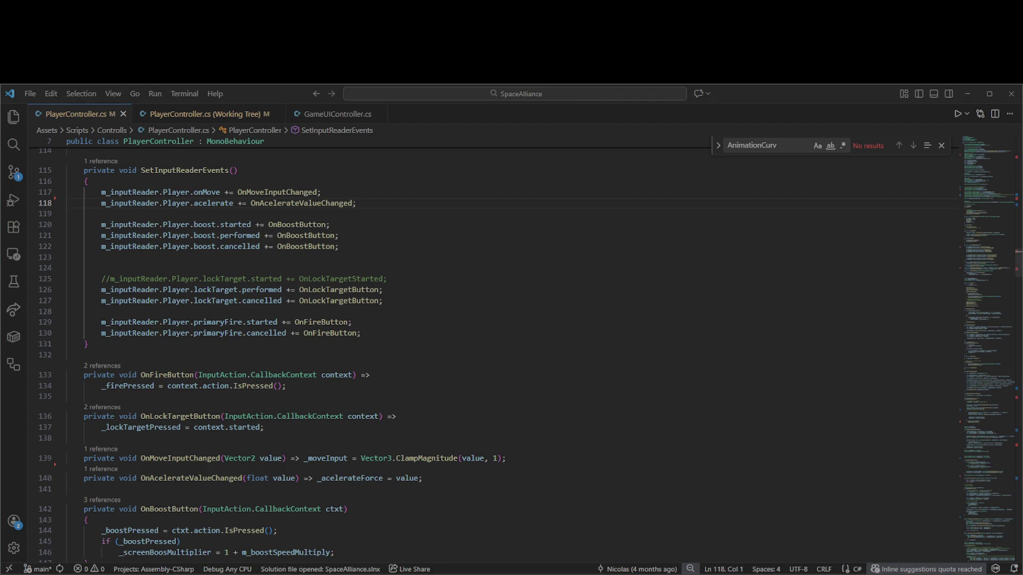
# Scroll back up to the field declarations at the top of the class
pyautogui.scroll(10, 1002, 219)
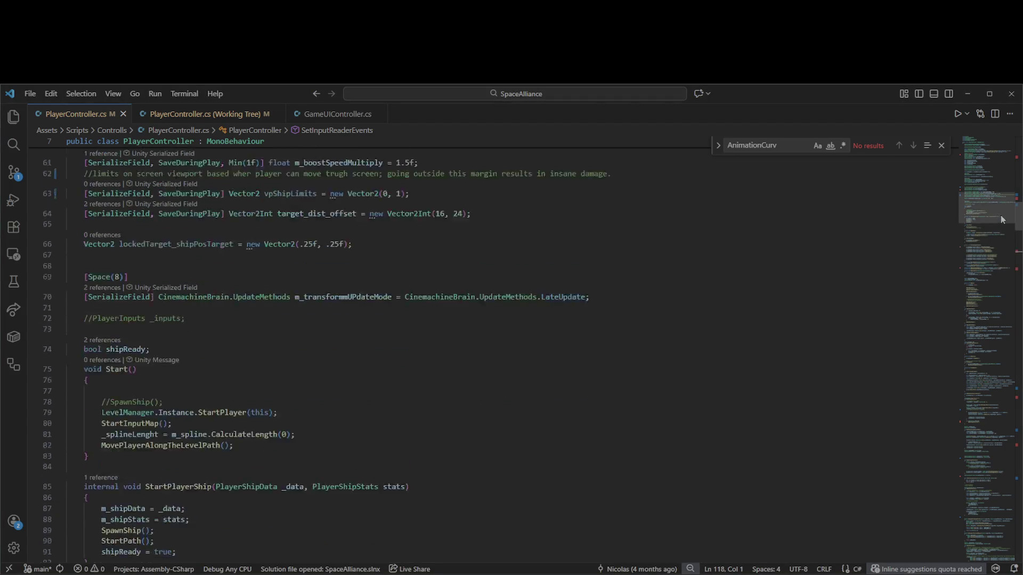
pyautogui.scroll(8, 1002, 219)
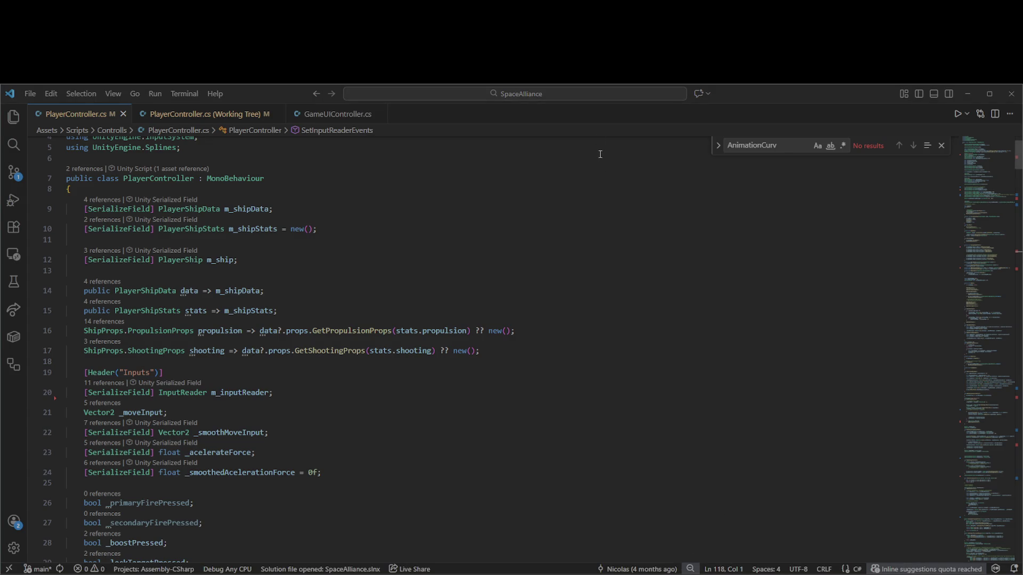
pyautogui.hotkey('alt', 'Tab')
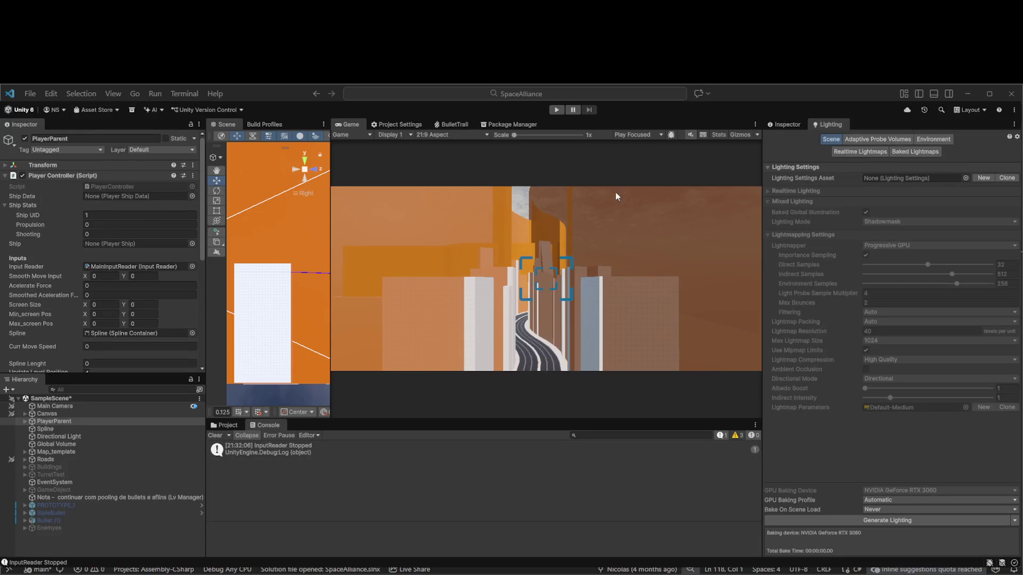
# Play-test the flight with Update Level Position unticked, dragging Level Position to skip the ship ahead, then stop
pyautogui.click(556, 110)
pyautogui.scroll(-3, 73, 304)
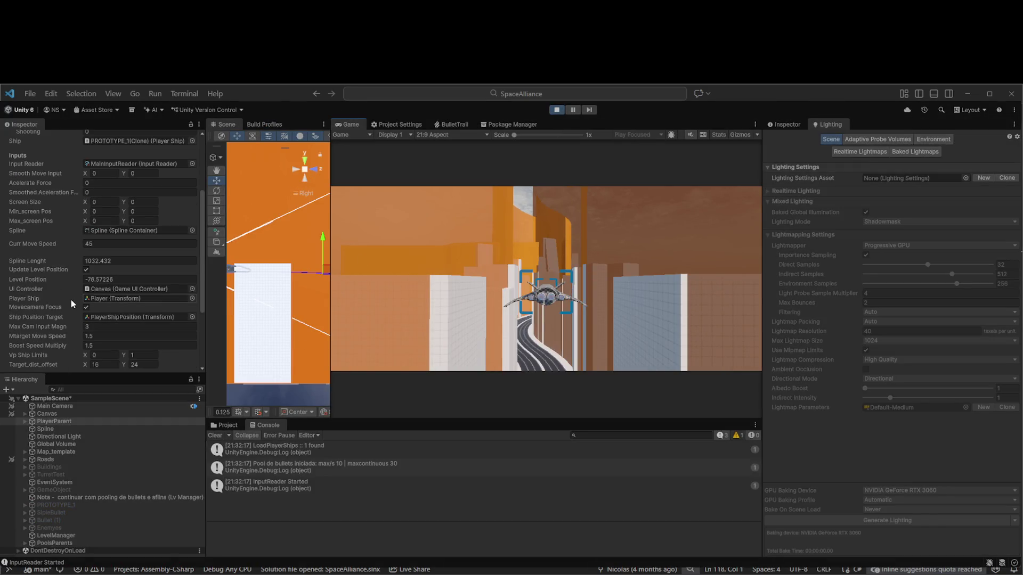
pyautogui.click(86, 269)
pyautogui.moveTo(74, 280)
pyautogui.mouseDown()
pyautogui.moveTo(516, 301)
pyautogui.moveTo(778, 296)
pyautogui.mouseUp()
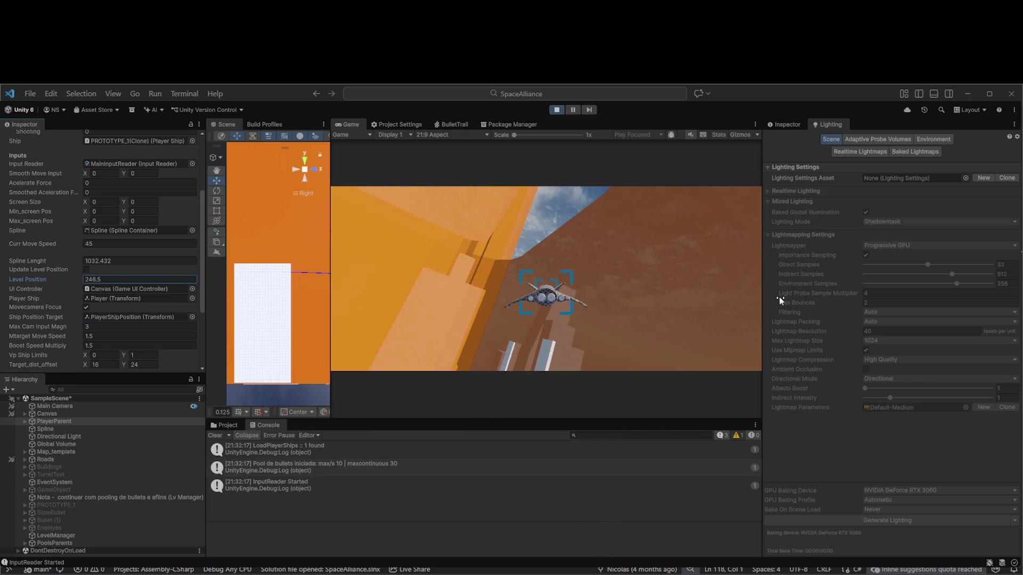
pyautogui.click(557, 110)
pyautogui.hotkey('alt', 'Tab')
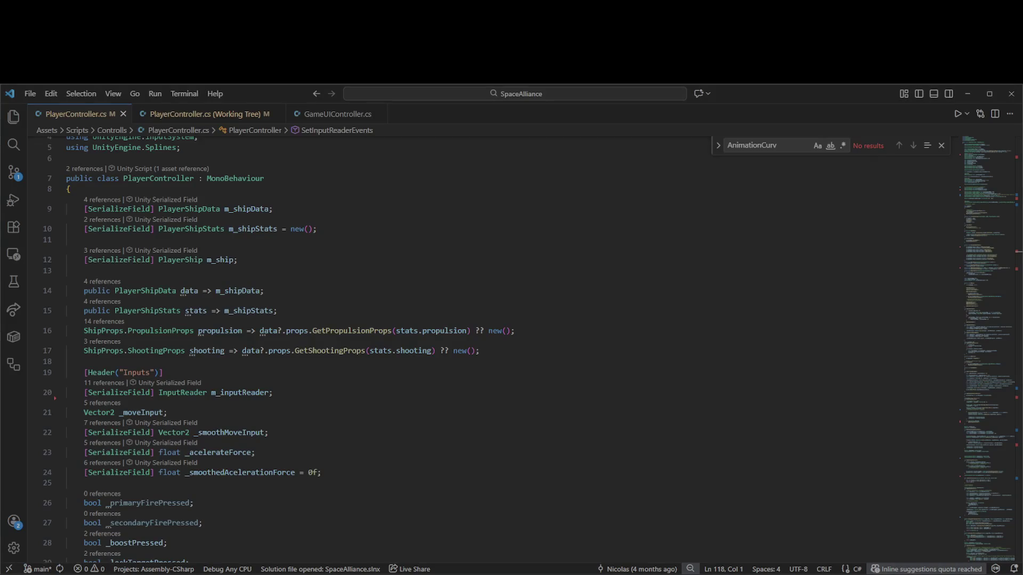
# Delete the _firePressed field declaration line
pyautogui.scroll(-5, 272, 332)
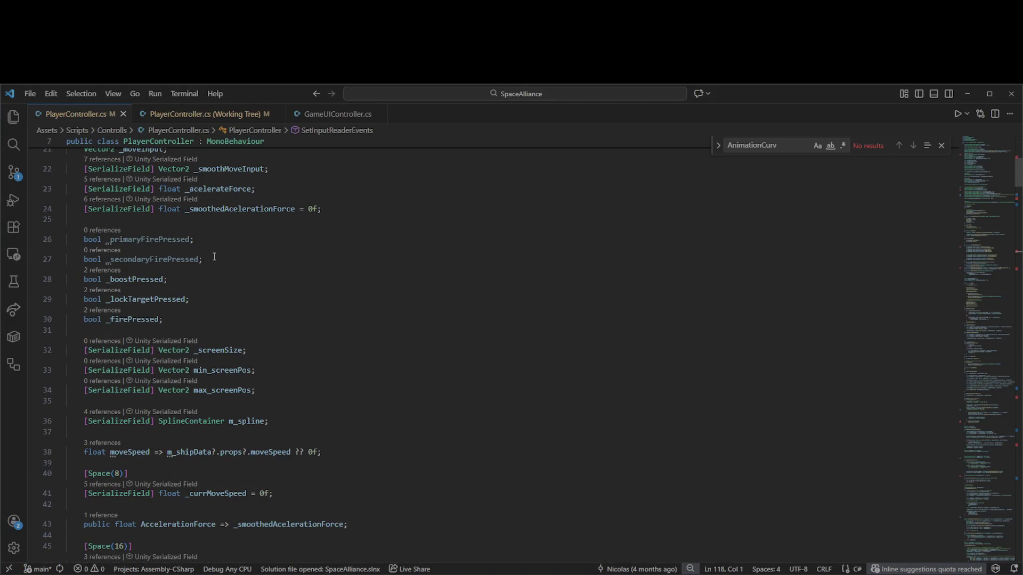
pyautogui.click(142, 320)
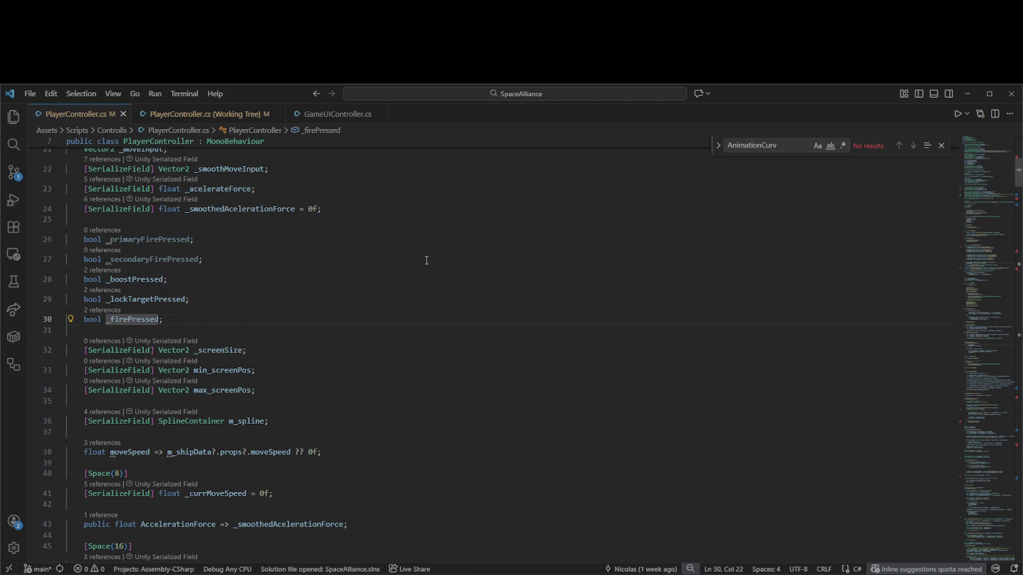
pyautogui.hotkey('ctrl', 'shift', 'k')
# Replace _firePressed with _primaryFirePressed in the fire handler and UpdateShotingControlls, then save PlayerController.cs
pyautogui.click(986, 262)
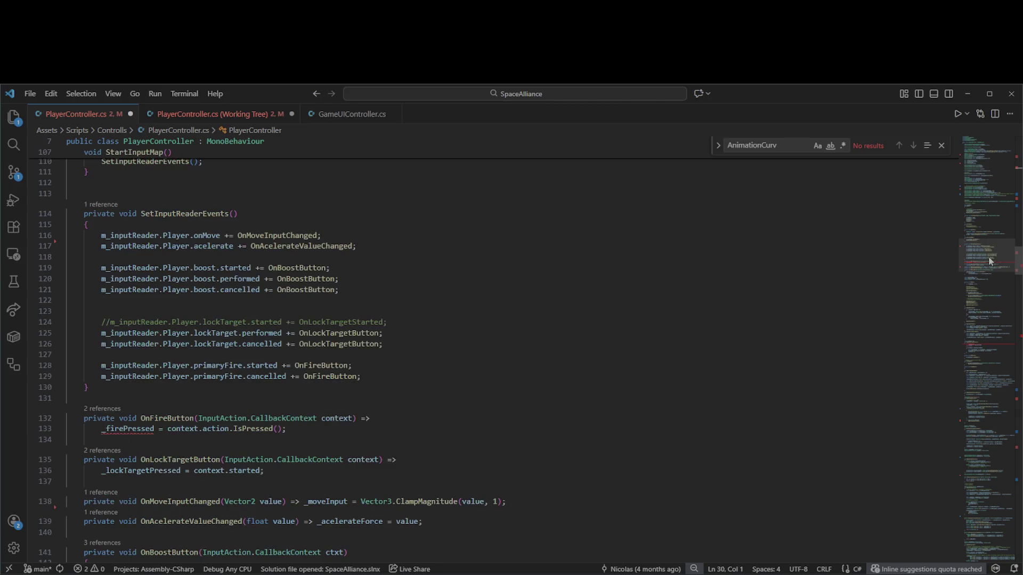
pyautogui.click(154, 429)
pyautogui.hotkey('ctrl', 'space')
pyautogui.click(186, 441)
pyautogui.click(985, 345)
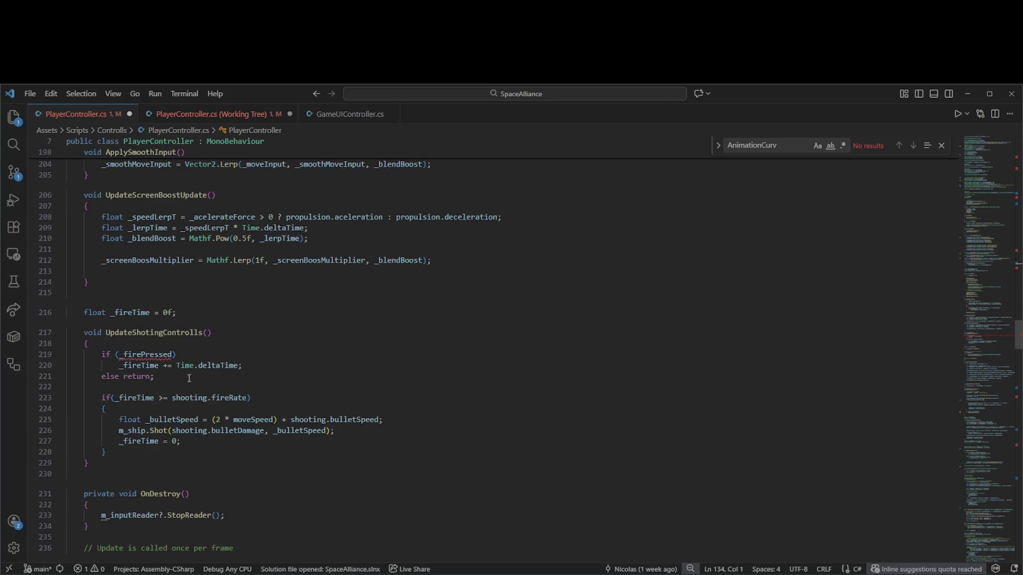
pyautogui.click(157, 356)
pyautogui.hotkey('ctrl', 'space')
pyautogui.click(281, 367)
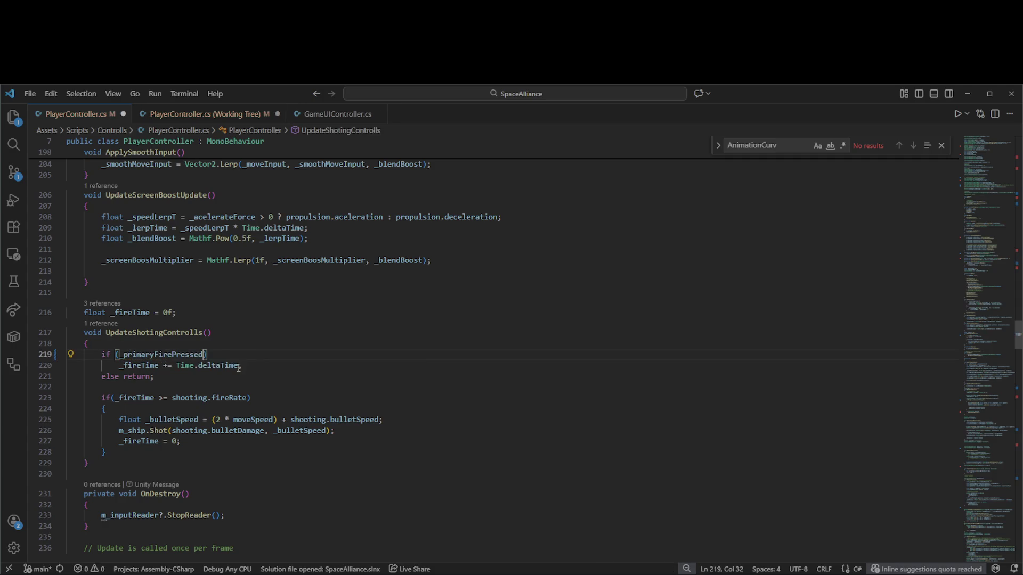
pyautogui.hotkey('ctrl', 's')
pyautogui.hotkey('alt', 'Left')
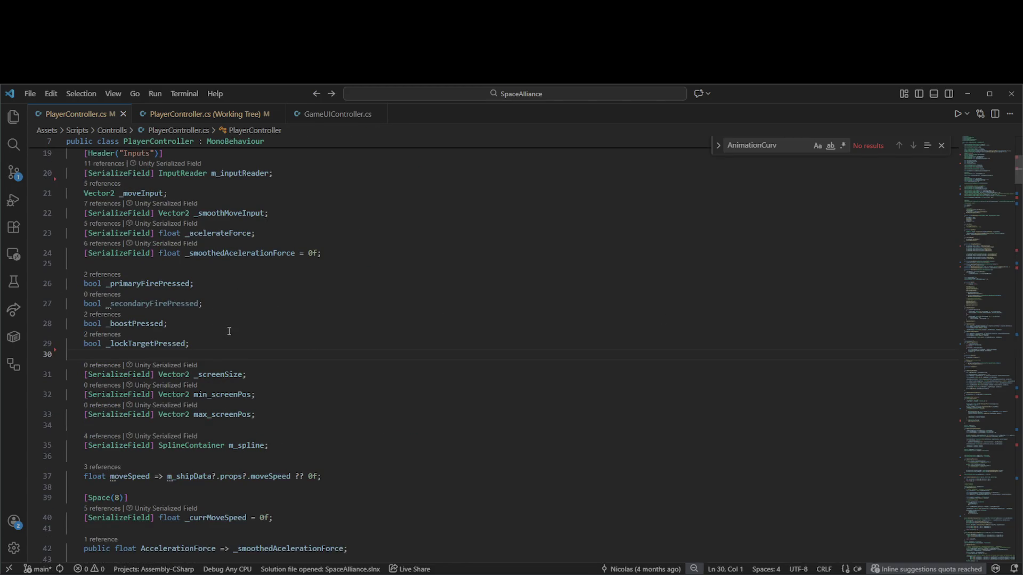
# Delete the unused _screenSize, min_screenPos and max_screenPos fields
pyautogui.scroll(-5, 305, 335)
pyautogui.scroll(1, 317, 315)
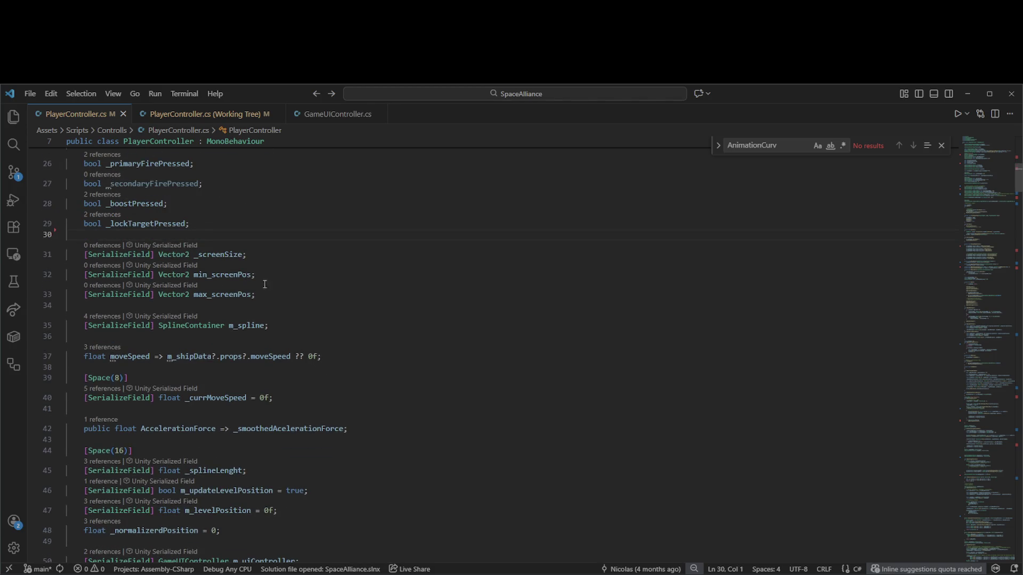
pyautogui.moveTo(273, 298); pyautogui.dragTo(301, 262)
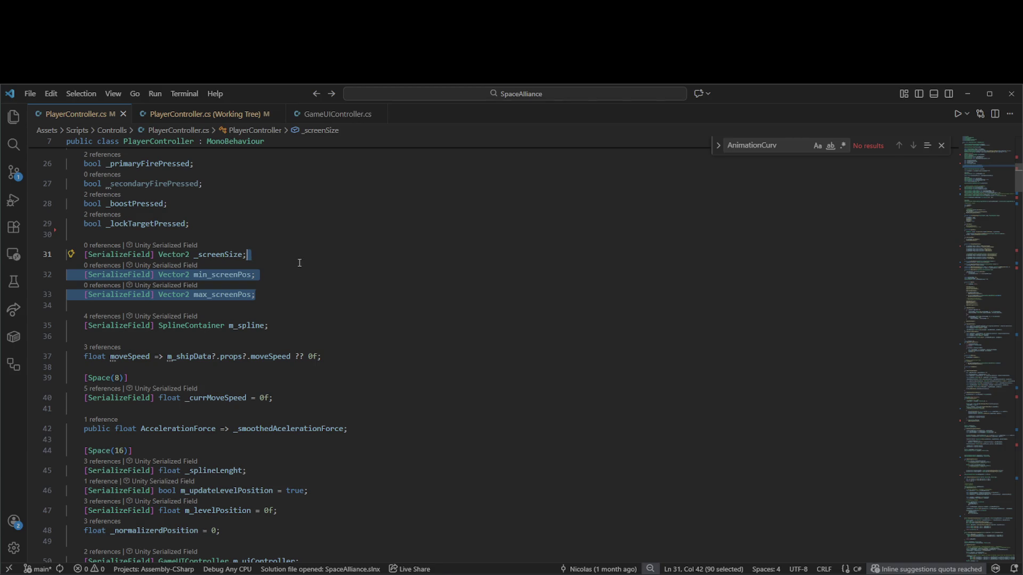
pyautogui.moveTo(278, 304); pyautogui.dragTo(285, 242)
pyautogui.press('Delete')
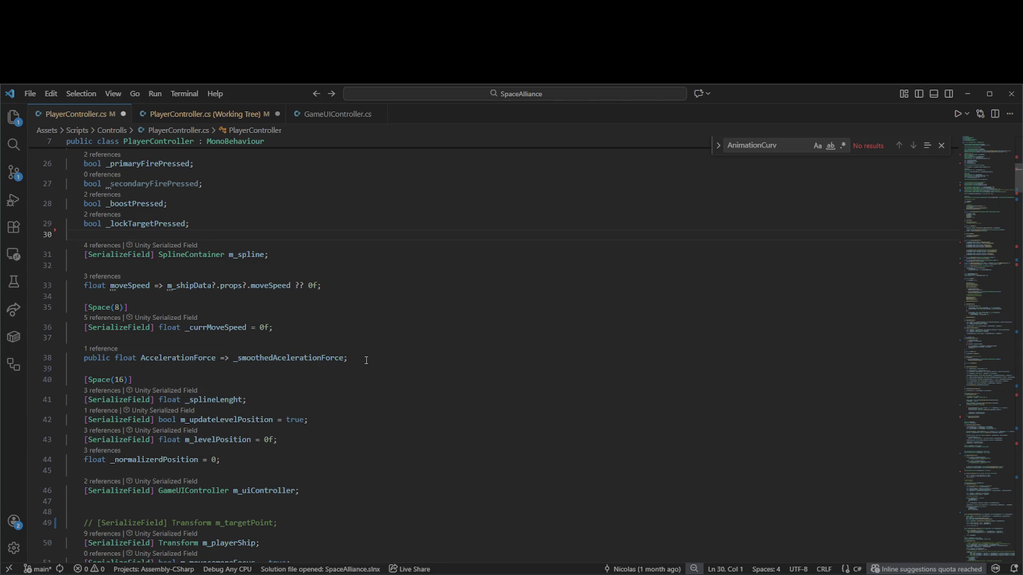
# Delete the unused m_movecameraFocus, m_shipPositionTarget, m_maxCamInputMagn and m_mtargetMoveSpeed fields
pyautogui.scroll(-3, 396, 354)
pyautogui.scroll(-1, 409, 333)
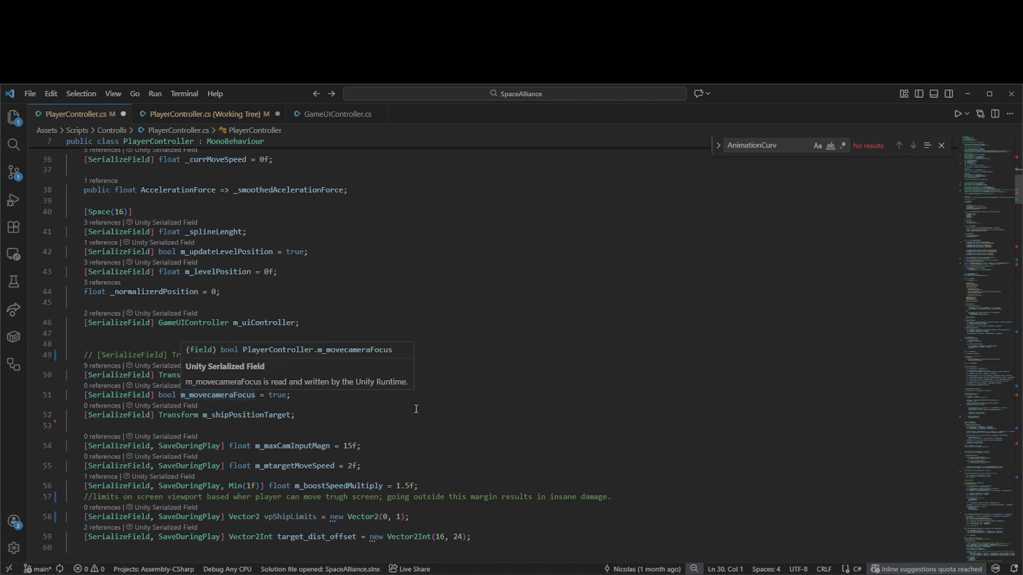
pyautogui.click(352, 417)
pyautogui.moveTo(352, 416); pyautogui.dragTo(393, 384)
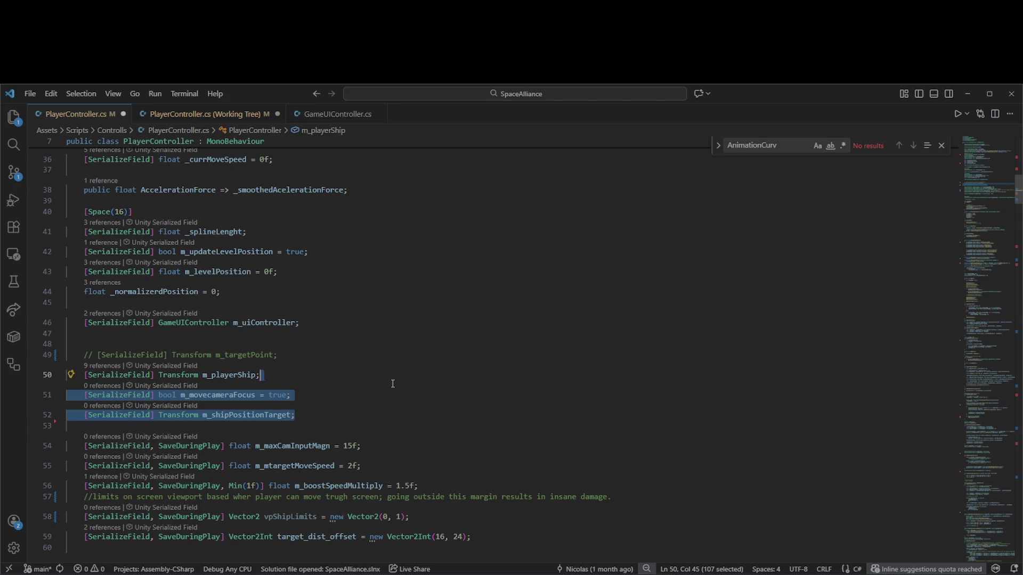
pyautogui.press('Delete')
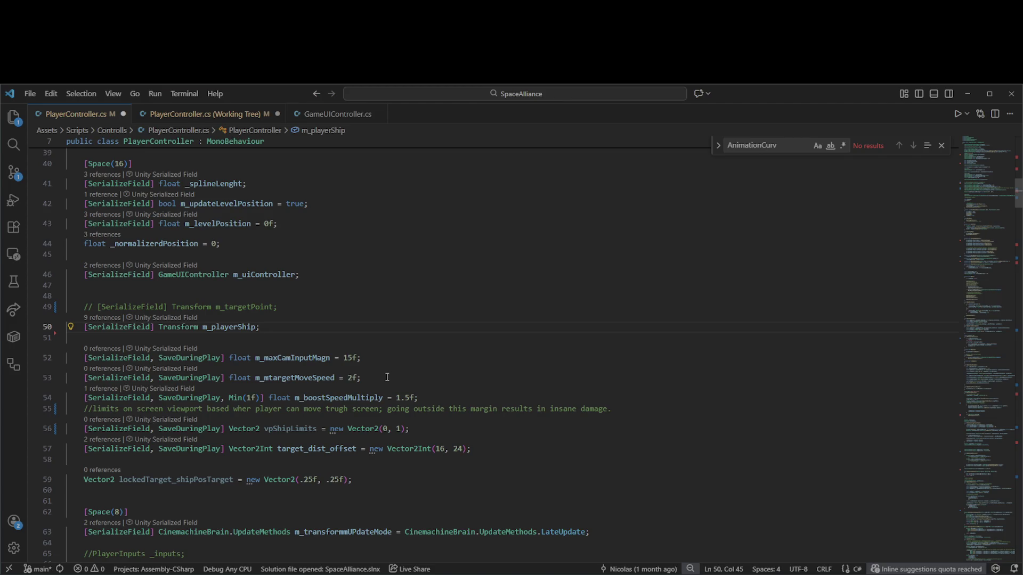
pyautogui.moveTo(387, 378); pyautogui.dragTo(398, 363)
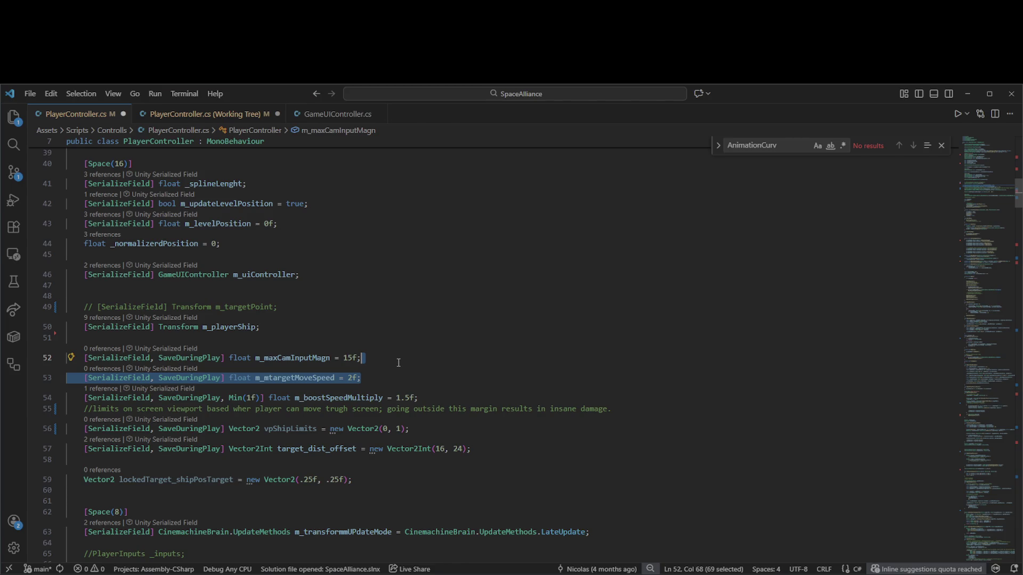
pyautogui.hotkey('shift', 'Up')
pyautogui.press('BackSpace')
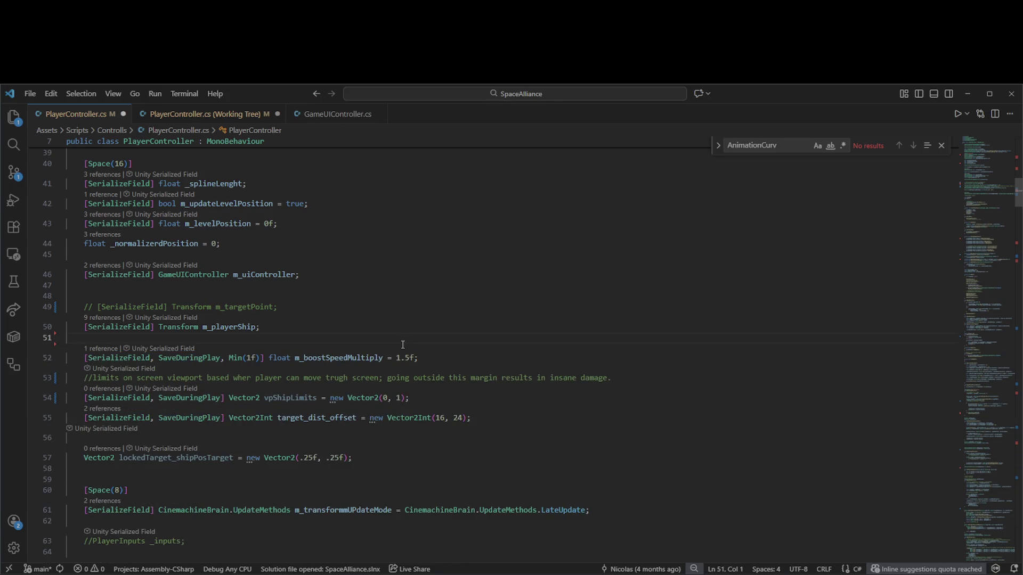
# Delete the unused vpShipLimits and lockedTarget_shipPosTarget fields and review the file
pyautogui.click(425, 394)
pyautogui.moveTo(424, 393)
pyautogui.mouseDown()
pyautogui.moveTo(585, 385)
pyautogui.moveTo(624, 370)
pyautogui.mouseUp()
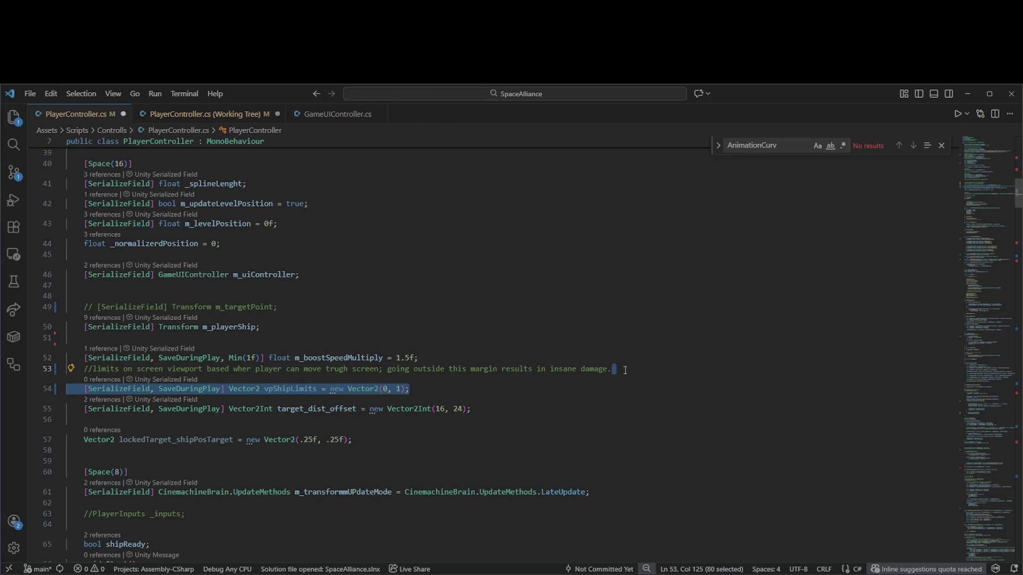
pyautogui.press('Delete')
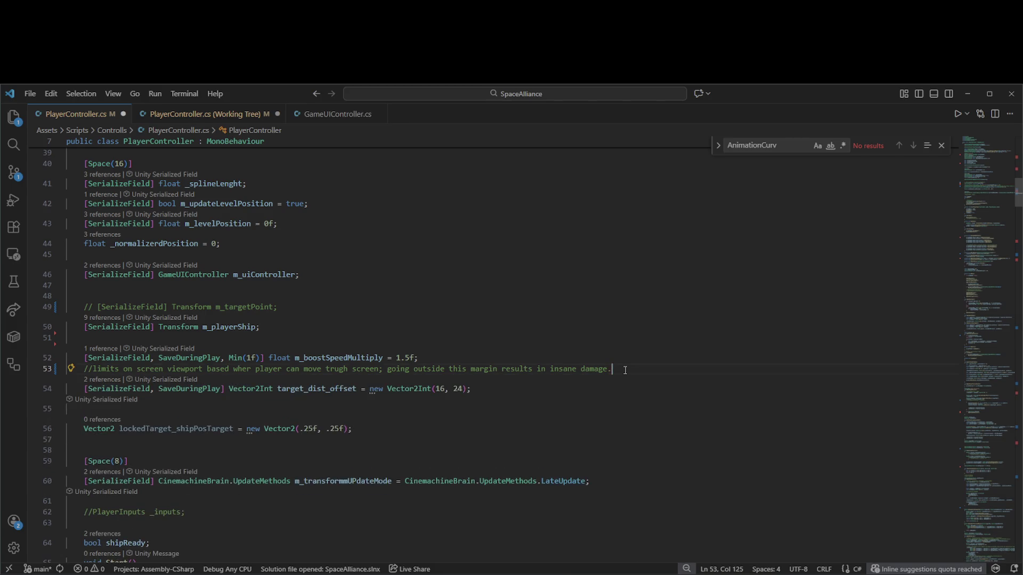
pyautogui.moveTo(374, 423); pyautogui.dragTo(532, 399)
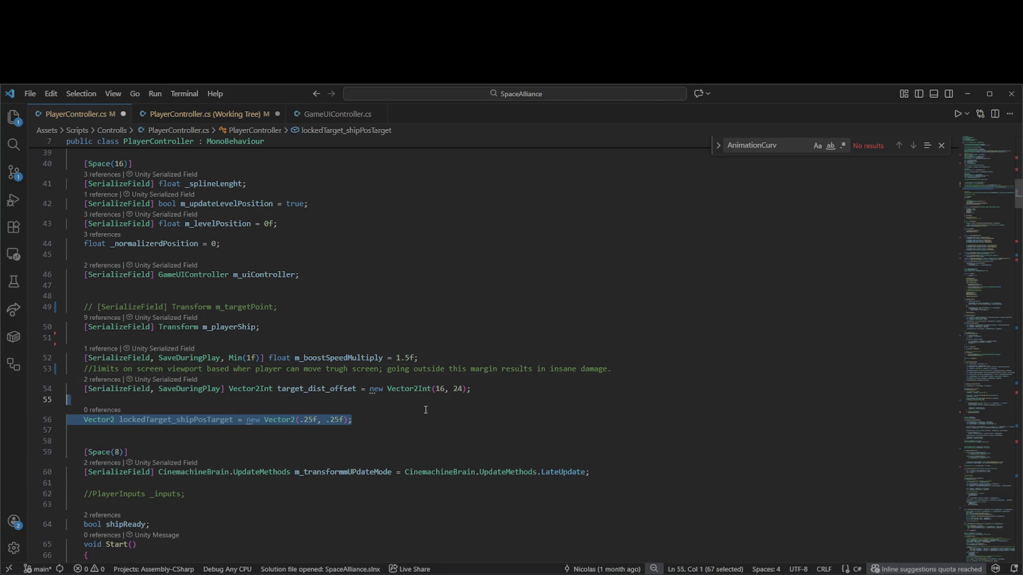
pyautogui.press('BackSpace')
pyautogui.press('BackSpace')
pyautogui.scroll(-2, 258, 407)
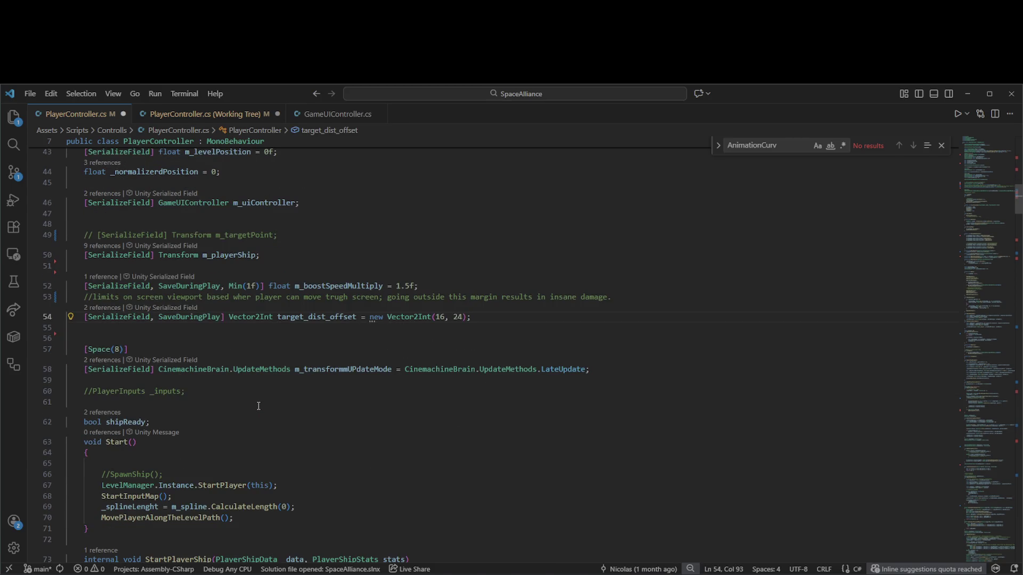
pyautogui.scroll(-3, 149, 473)
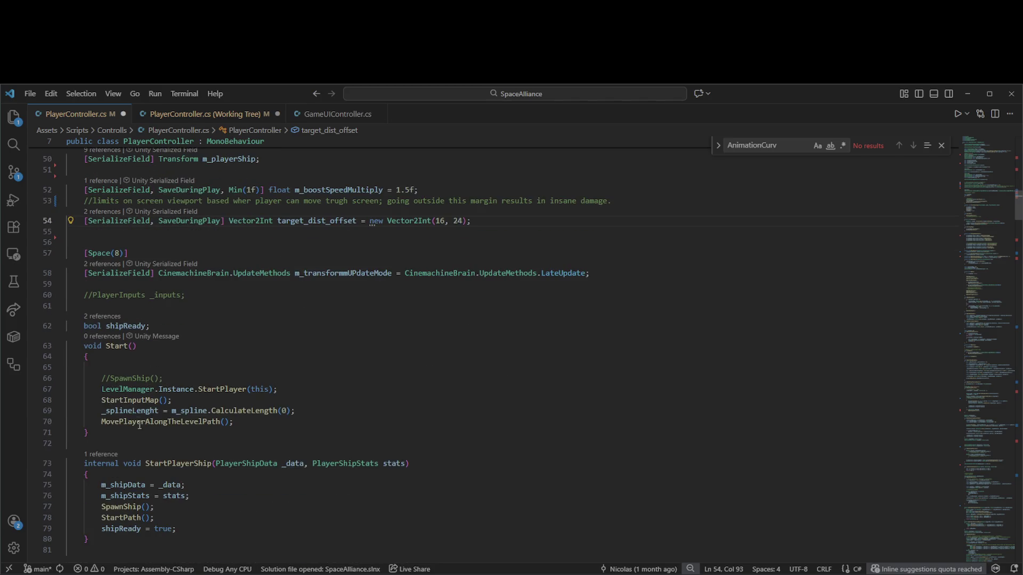
pyautogui.scroll(11, 168, 322)
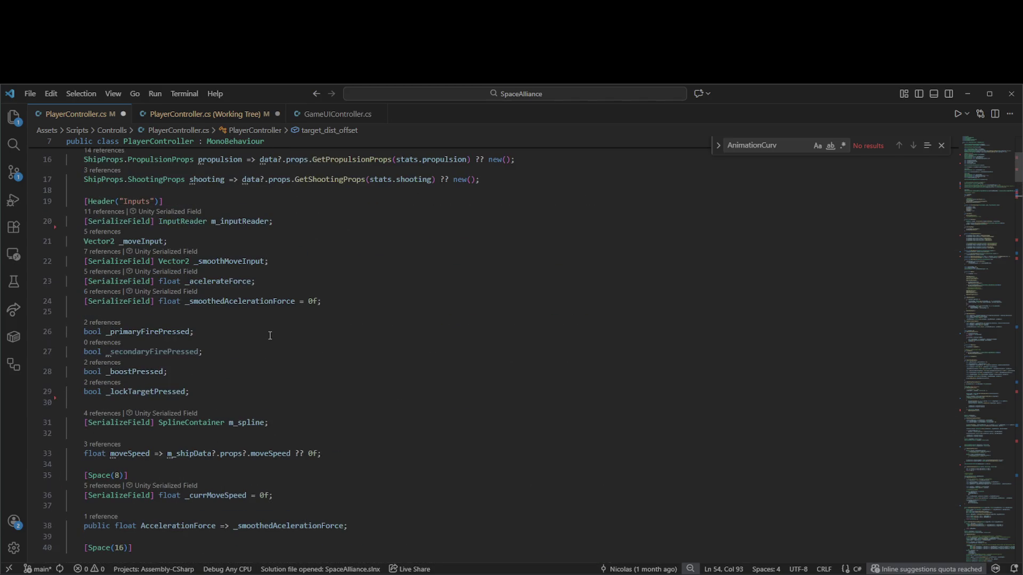
pyautogui.scroll(5, 243, 341)
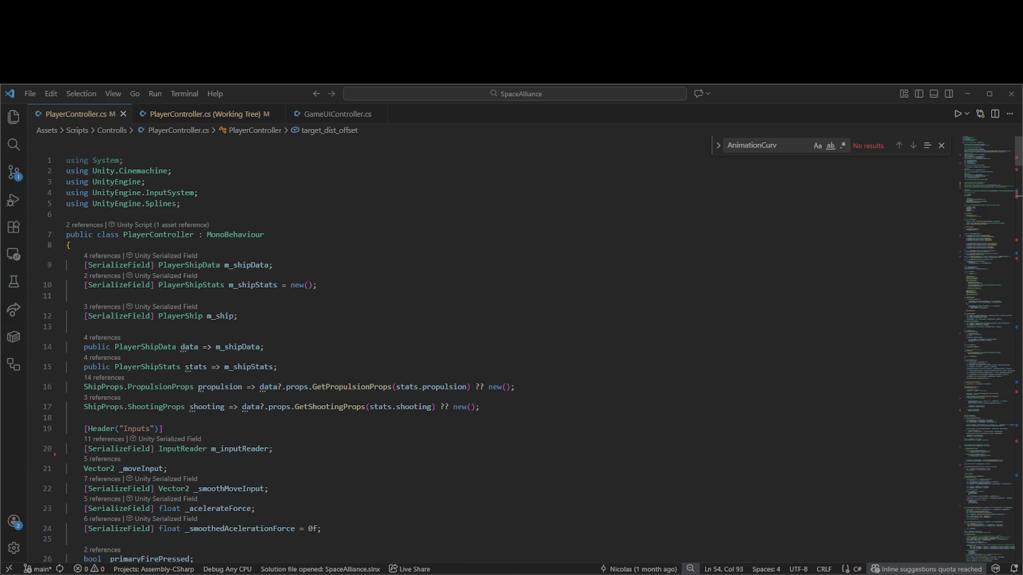
pyautogui.hotkey('alt', 'Tab')
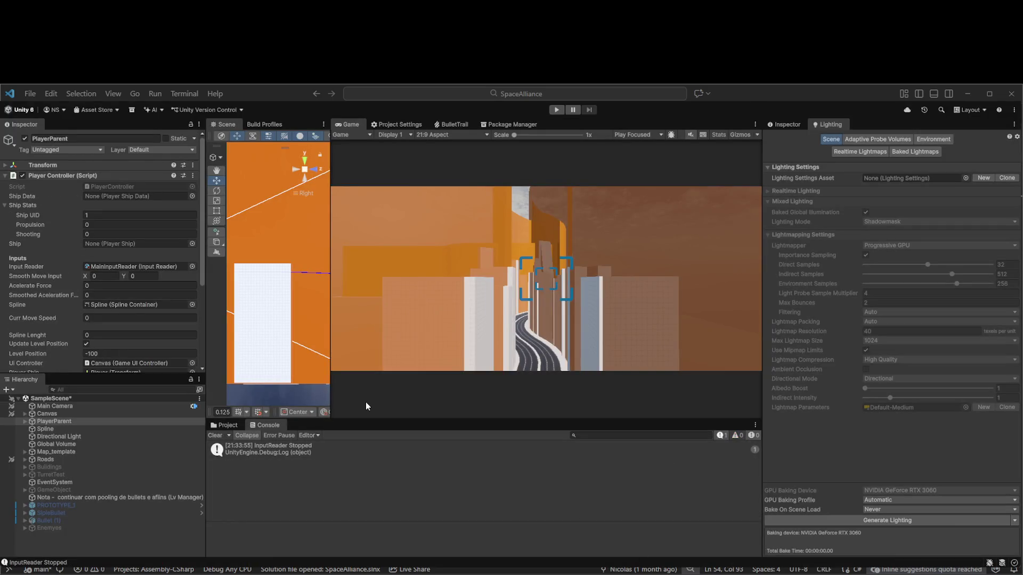
# Drag the Scene/Game view splitter left so the Game view gets wider
pyautogui.moveTo(329, 340); pyautogui.dragTo(274, 351)
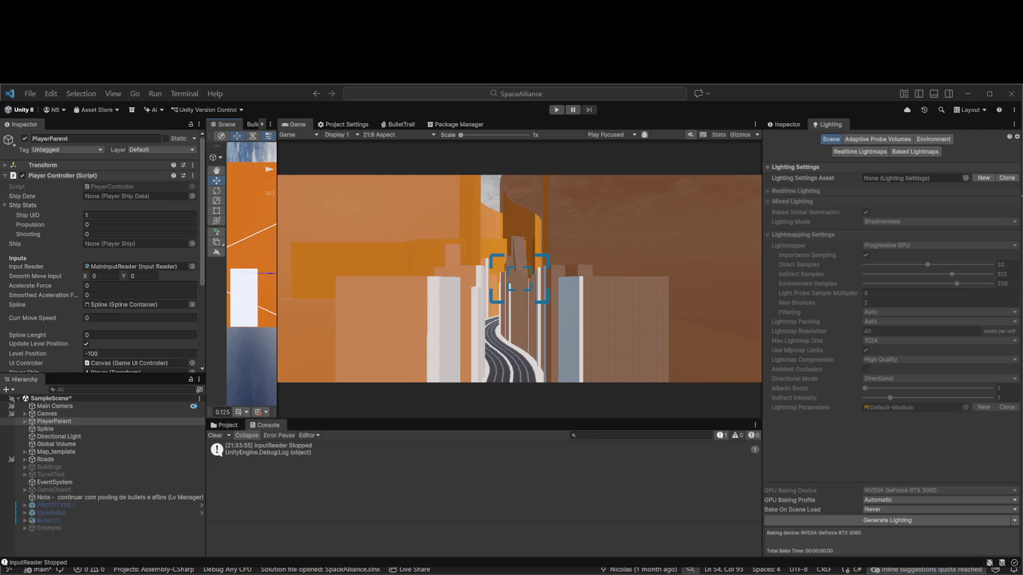
# Run play mode, untick Update Level Position, scrub Level Position to move the ship, then stop
pyautogui.click(556, 110)
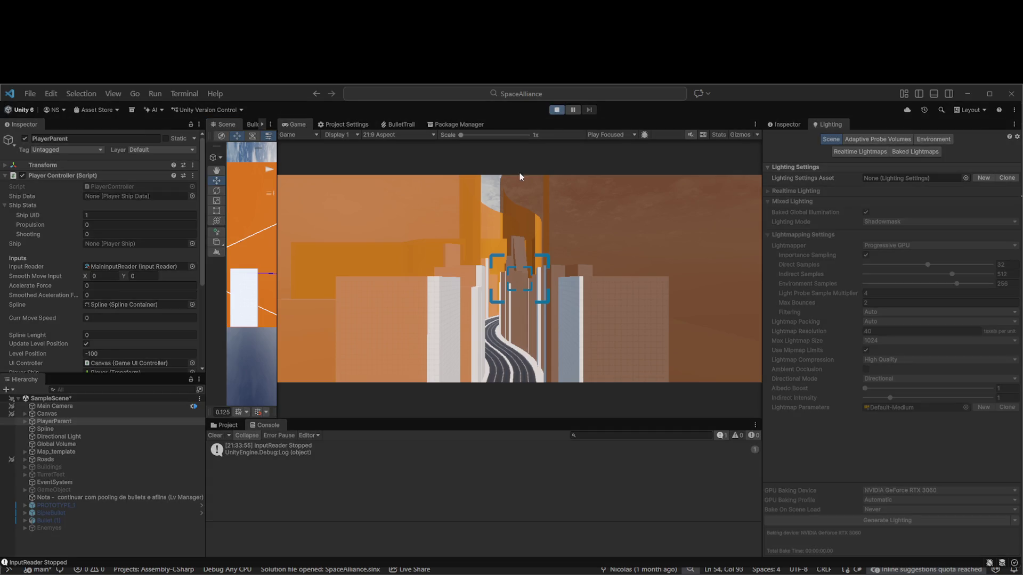
pyautogui.click(85, 344)
pyautogui.moveTo(80, 353)
pyautogui.mouseDown()
pyautogui.moveTo(859, 354)
pyautogui.moveTo(126, 353)
pyautogui.moveTo(670, 270)
pyautogui.moveTo(826, 266)
pyautogui.moveTo(517, 308)
pyautogui.moveTo(334, 312)
pyautogui.moveTo(160, 292)
pyautogui.moveTo(11, 258)
pyautogui.moveTo(338, 267)
pyautogui.moveTo(580, 254)
pyautogui.moveTo(727, 270)
pyautogui.moveTo(892, 245)
pyautogui.moveTo(971, 203)
pyautogui.moveTo(32, 373)
pyautogui.moveTo(218, 405)
pyautogui.mouseUp()
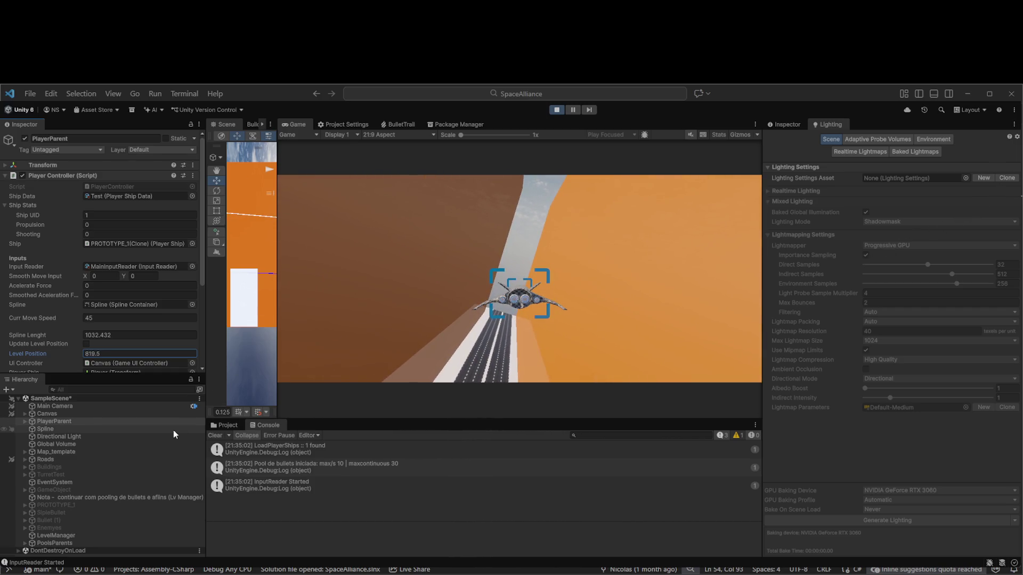
pyautogui.click(557, 109)
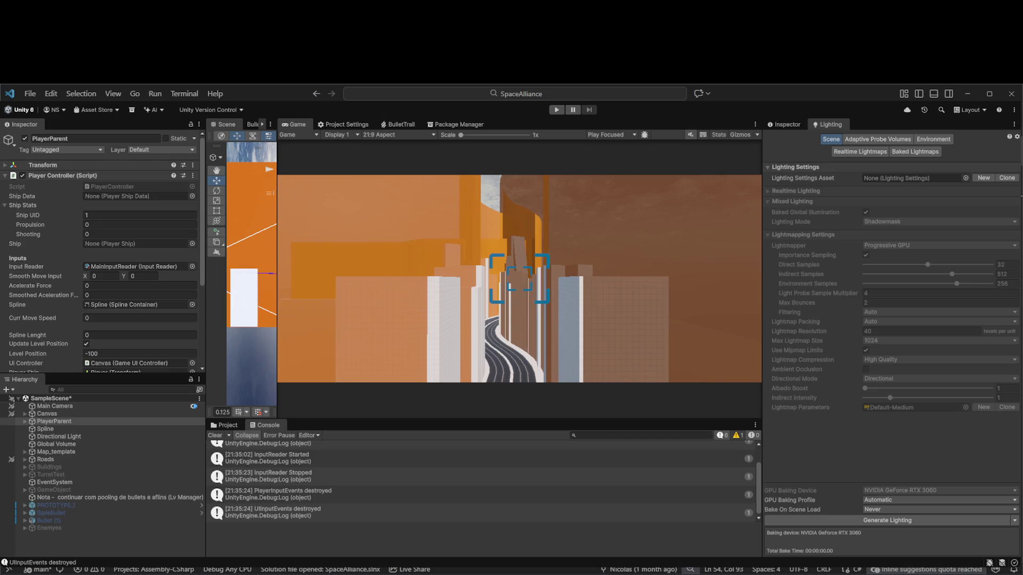
pyautogui.scroll(-5, 47, 241)
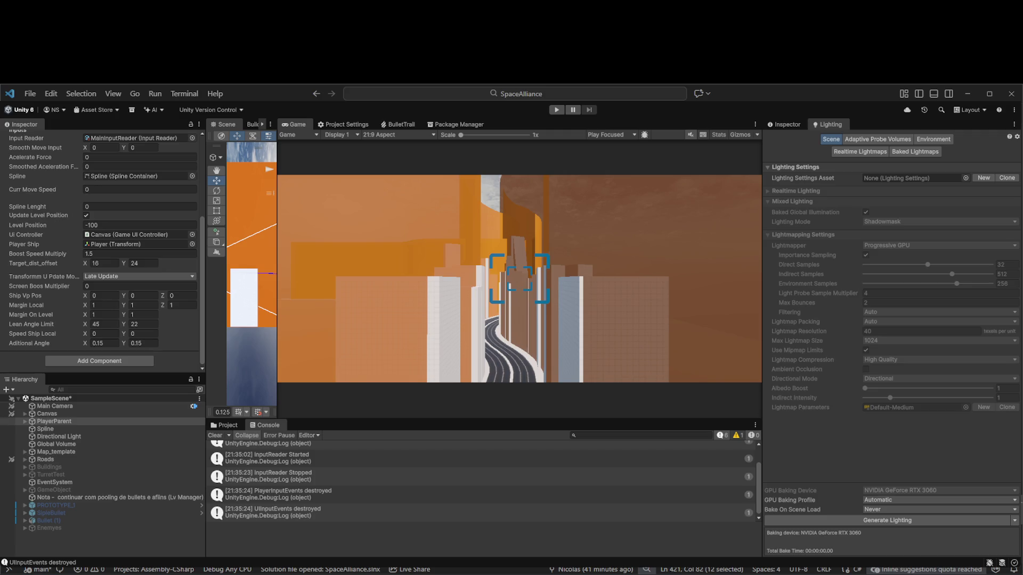
pyautogui.press('Escape')
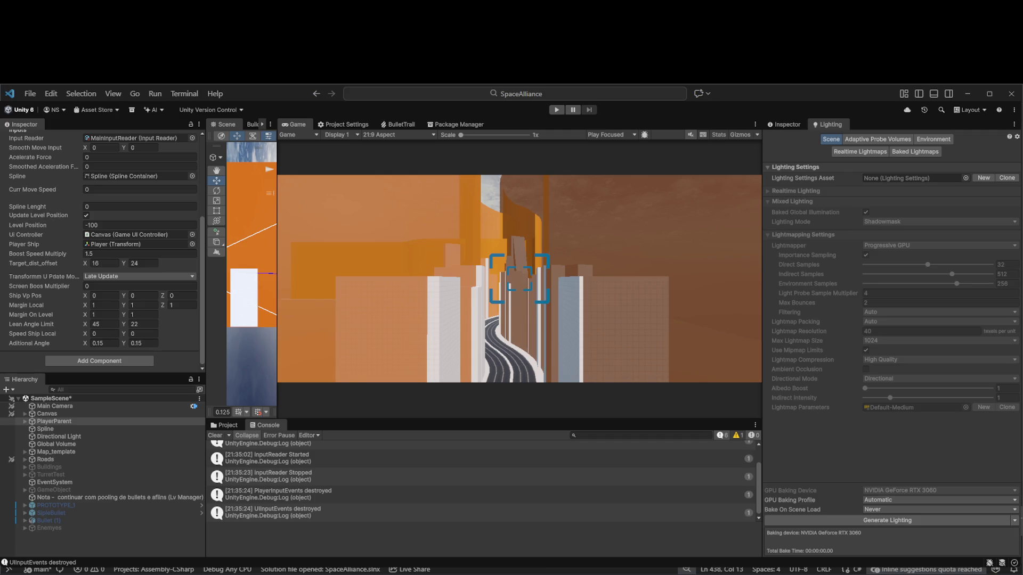
# Delete the commented-out lines in ResetTargetPosition
pyautogui.hotkey('alt', 'Tab')
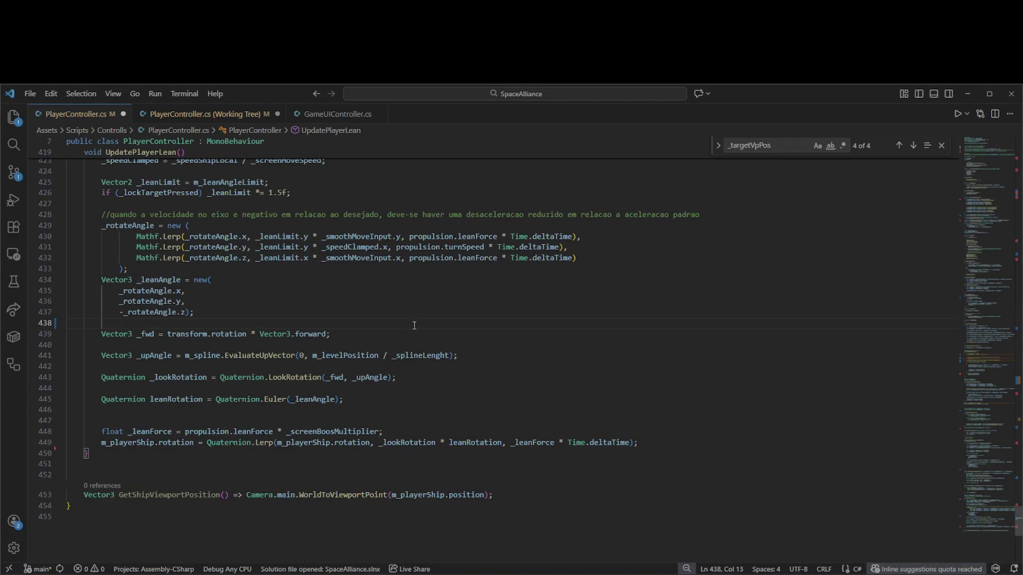
pyautogui.scroll(20, 418, 341)
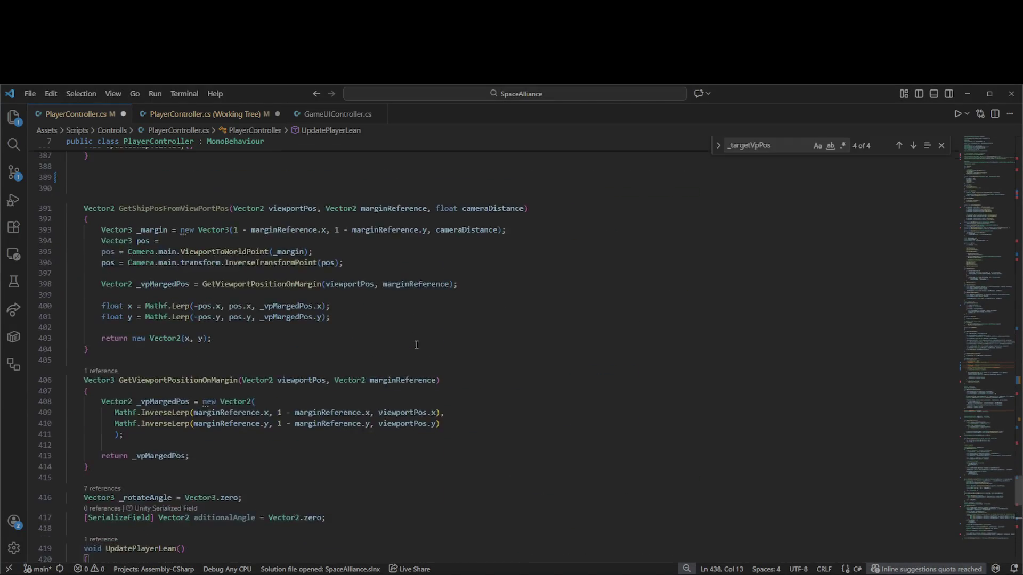
pyautogui.scroll(2, 417, 345)
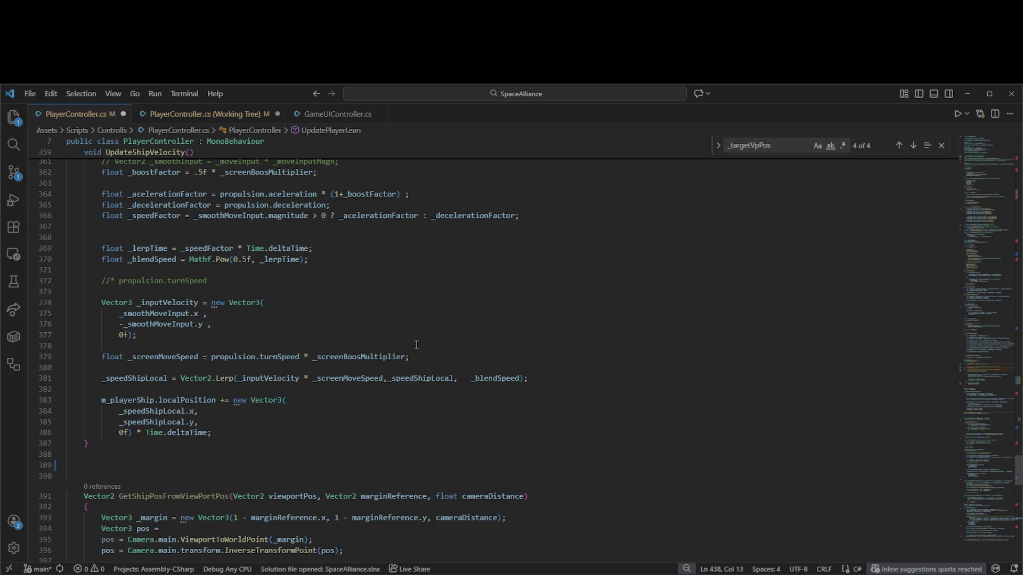
pyautogui.scroll(-5, 410, 341)
pyautogui.scroll(2, 386, 342)
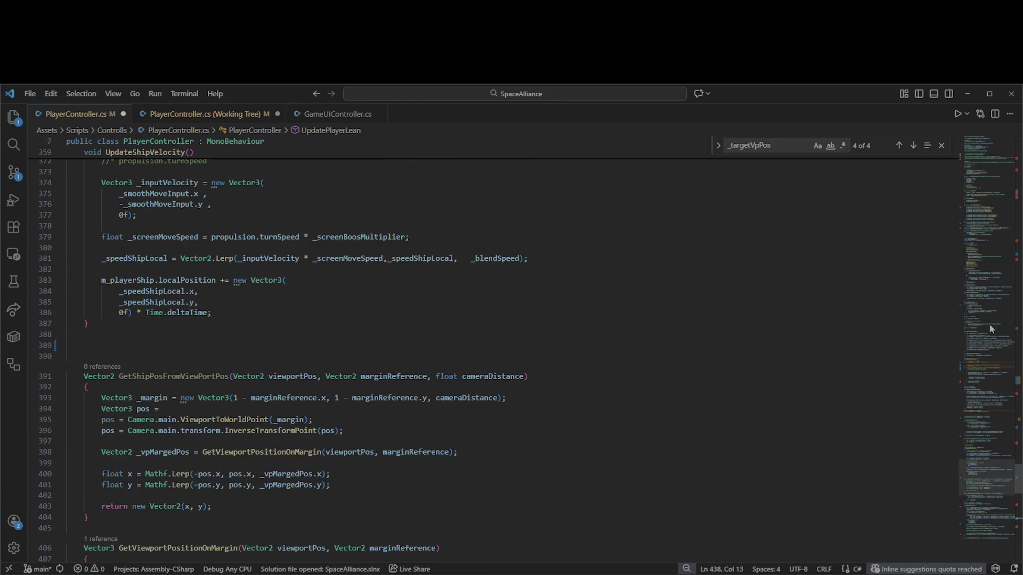
pyautogui.moveTo(978, 465); pyautogui.dragTo(992, 376)
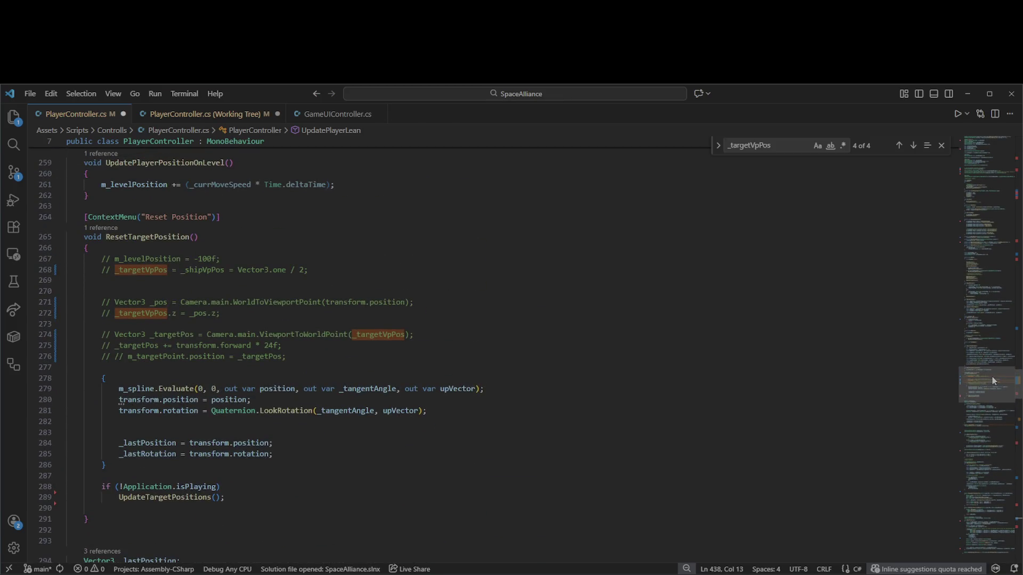
pyautogui.moveTo(290, 363)
pyautogui.mouseDown()
pyautogui.moveTo(160, 267)
pyautogui.moveTo(91, 255)
pyautogui.mouseUp()
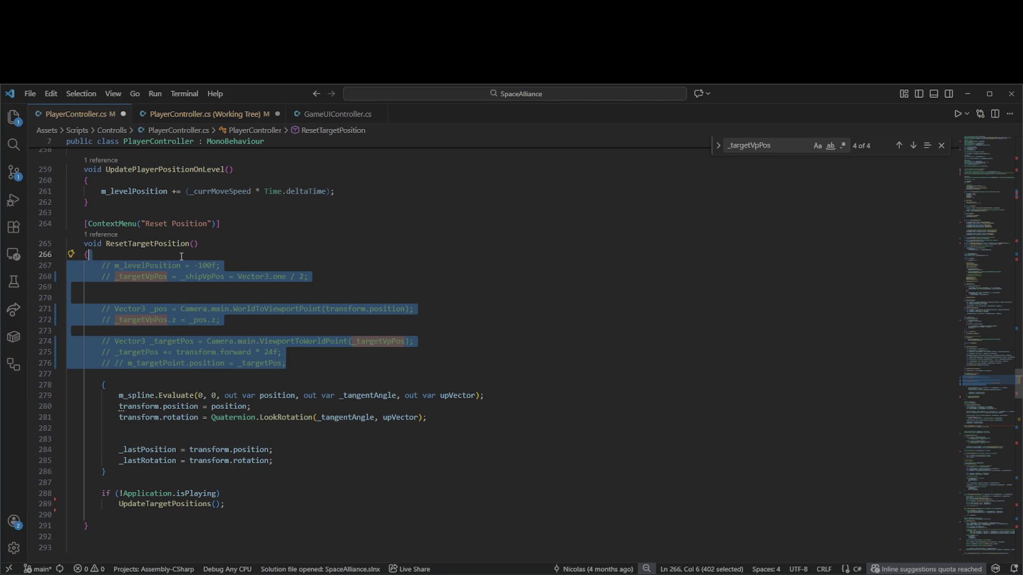
pyautogui.press('Delete')
# Delete the unused _targetVpPos and _shipVpPos field declarations
pyautogui.scroll(3, 247, 312)
pyautogui.scroll(20, 247, 313)
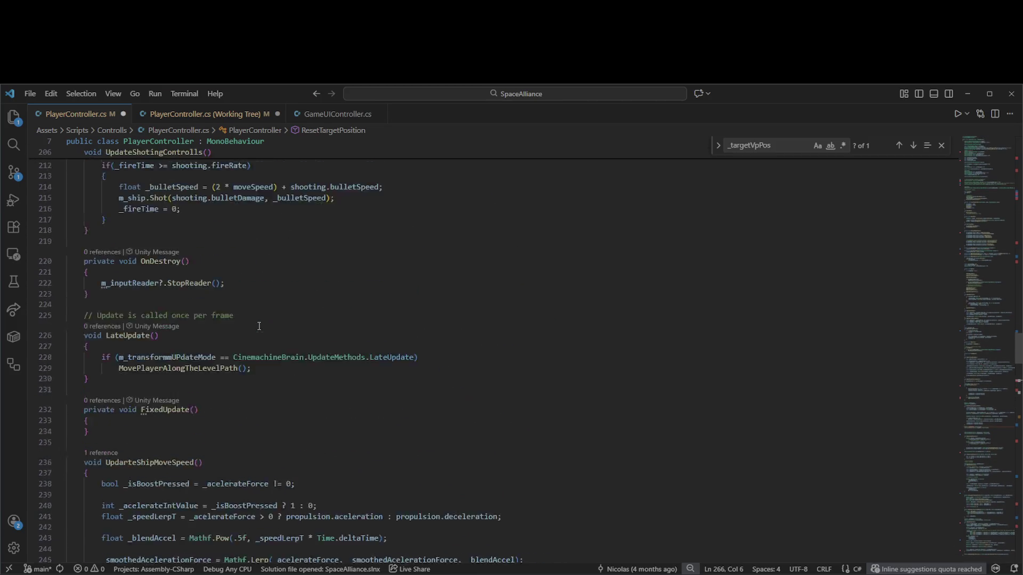
pyautogui.scroll(15, 260, 330)
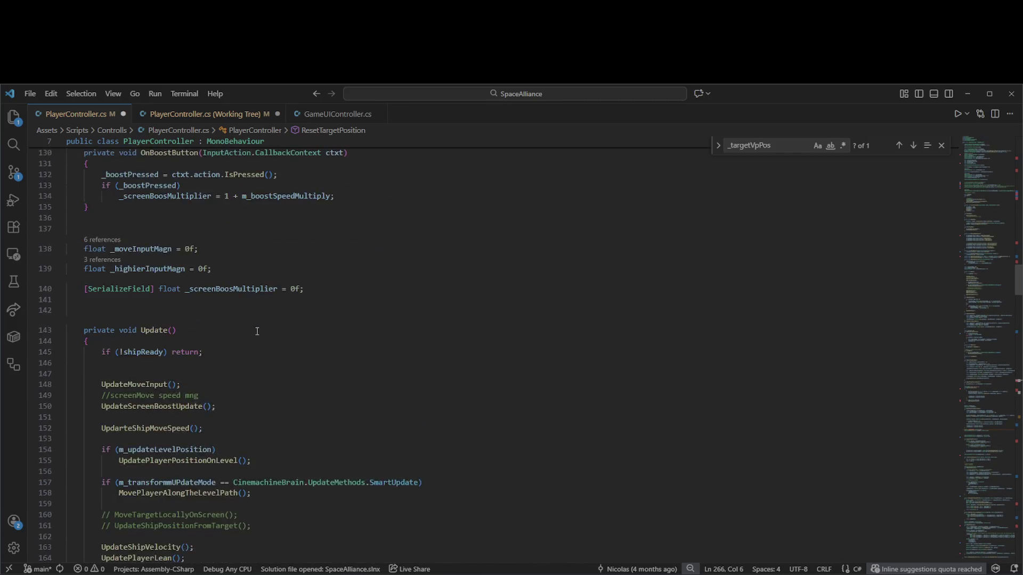
pyautogui.click(897, 147)
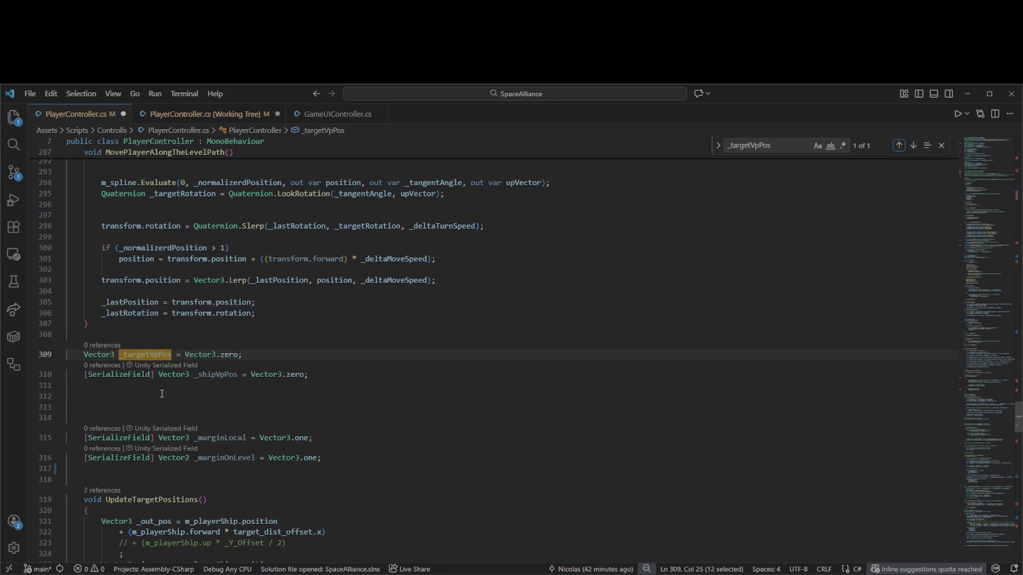
pyautogui.moveTo(371, 377); pyautogui.dragTo(397, 344)
pyautogui.press('BackSpace')
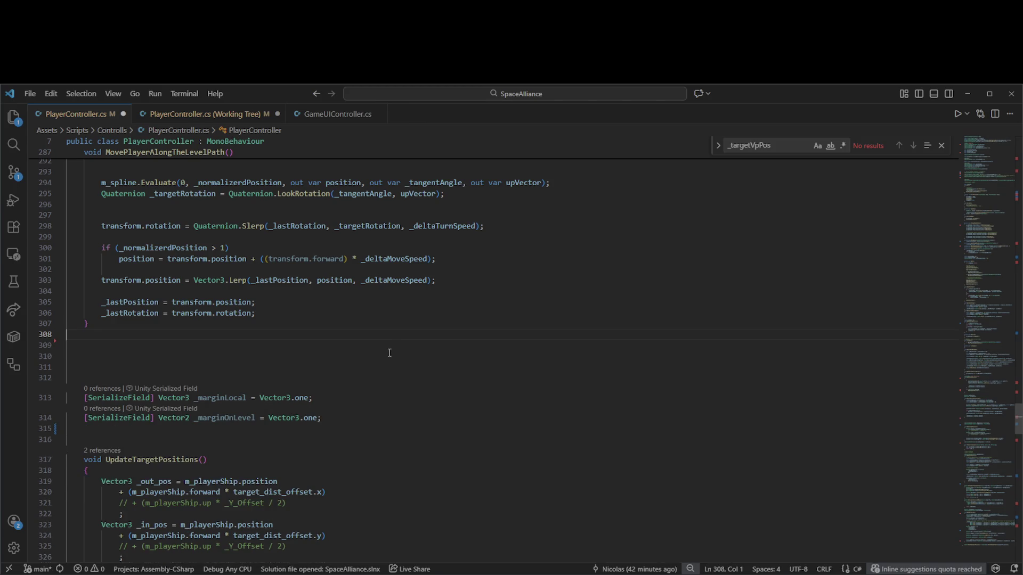
# Delete the unused _marginLocal and _marginOnLevel fields with their blank lines, and save PlayerController.cs
pyautogui.doubleClick(228, 403)
pyautogui.doubleClick(224, 417)
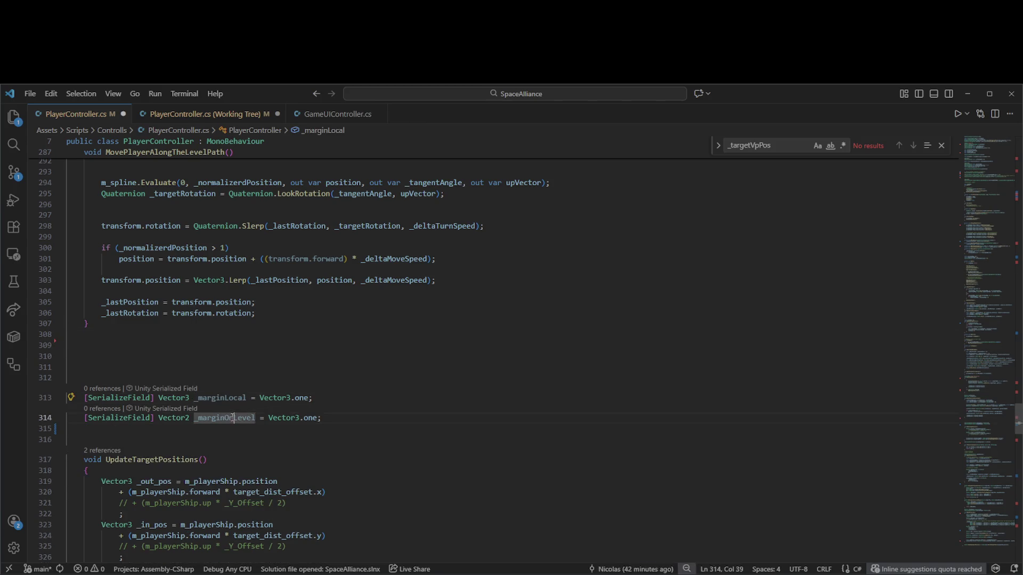
pyautogui.click(341, 421)
pyautogui.moveTo(348, 419)
pyautogui.mouseDown()
pyautogui.moveTo(411, 405)
pyautogui.moveTo(515, 324)
pyautogui.mouseUp()
pyautogui.press('Delete')
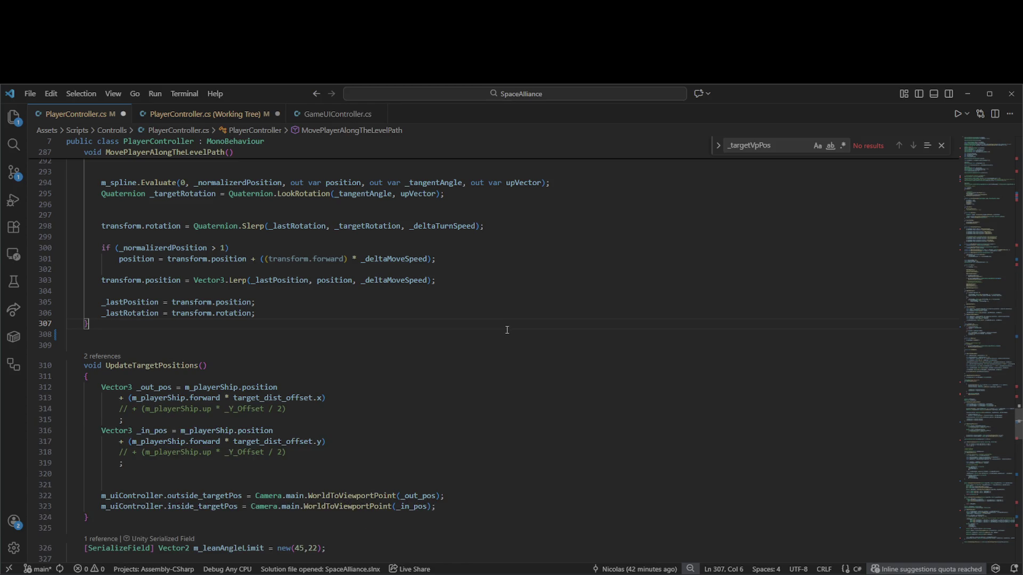
pyautogui.hotkey('ctrl', 's')
# Close the find bar in PlayerController.cs
pyautogui.click(941, 146)
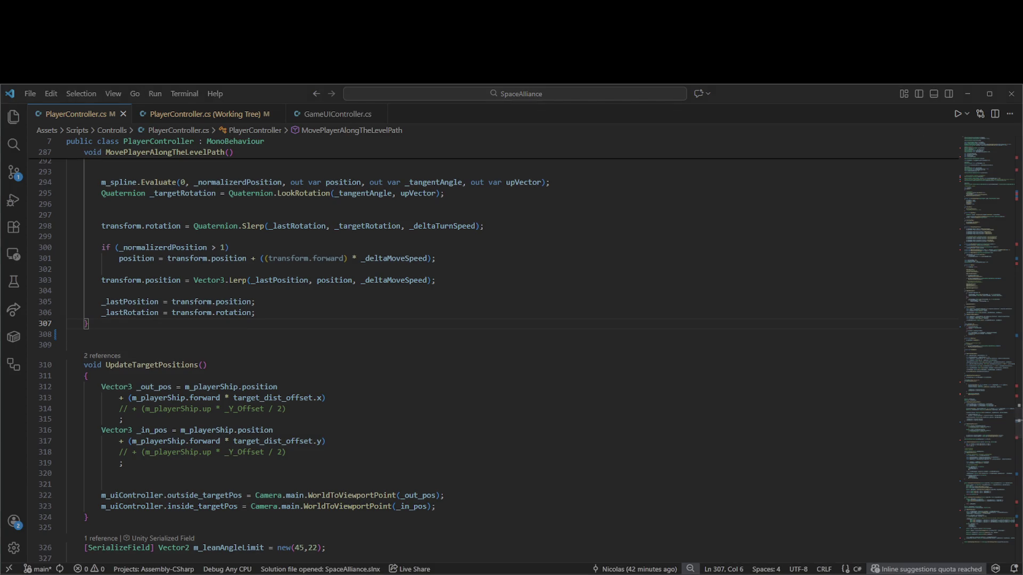
pyautogui.moveTo(691, 568)
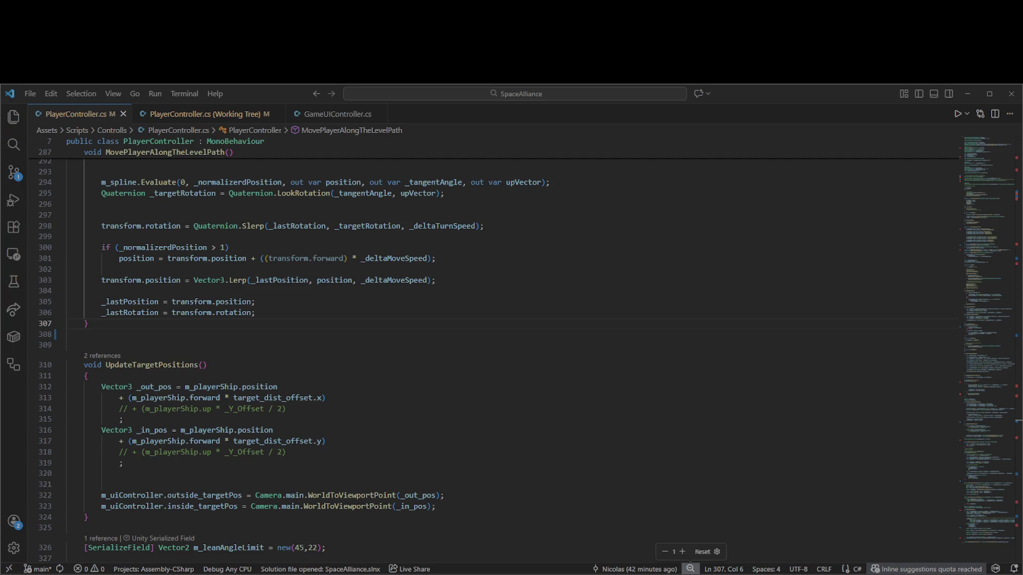
pyautogui.hotkey('alt', 'Tab')
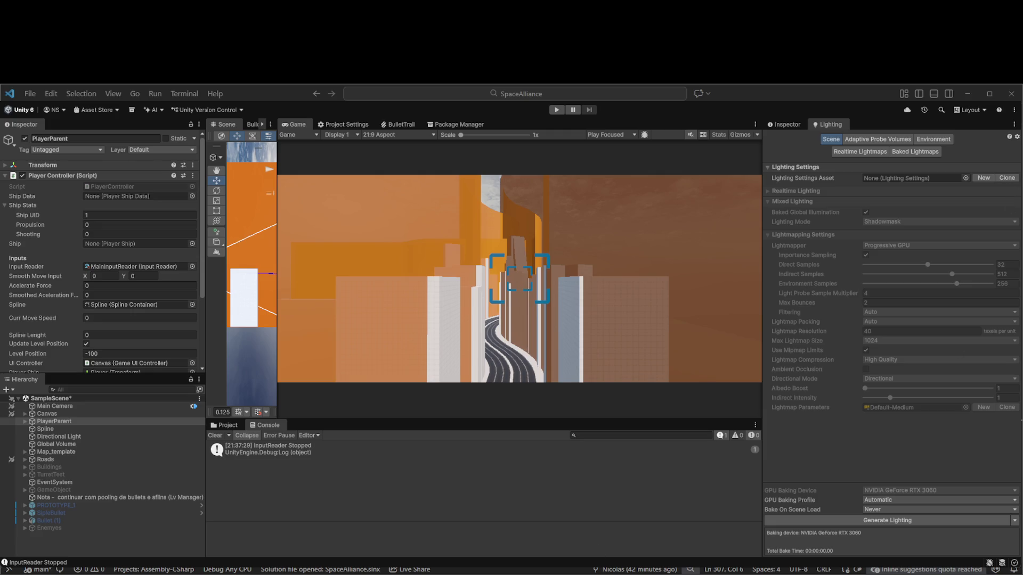
# Bring up Unity's SampleScene game view, scrolling down in the editor
pyautogui.scroll(-4, 45, 269)
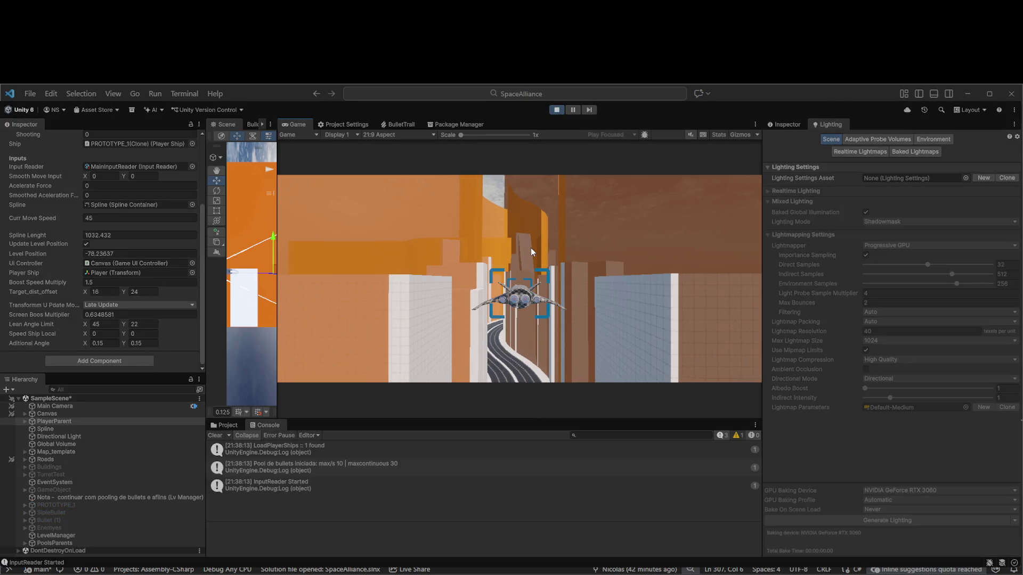
# Steer the ship right, up, down and left with the D, W, S and A keys along the track
pyautogui.press('d')
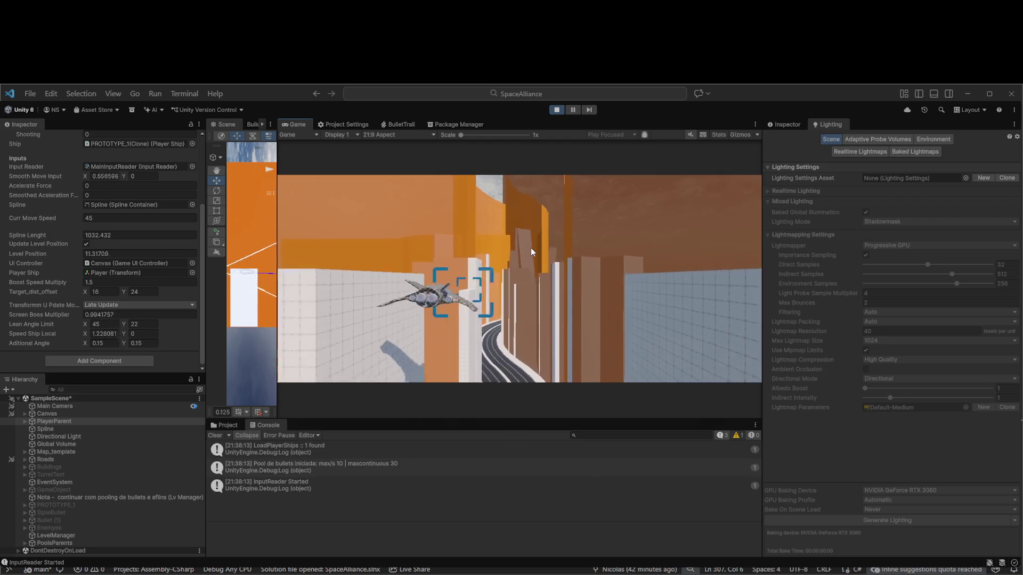
pyautogui.press('w')
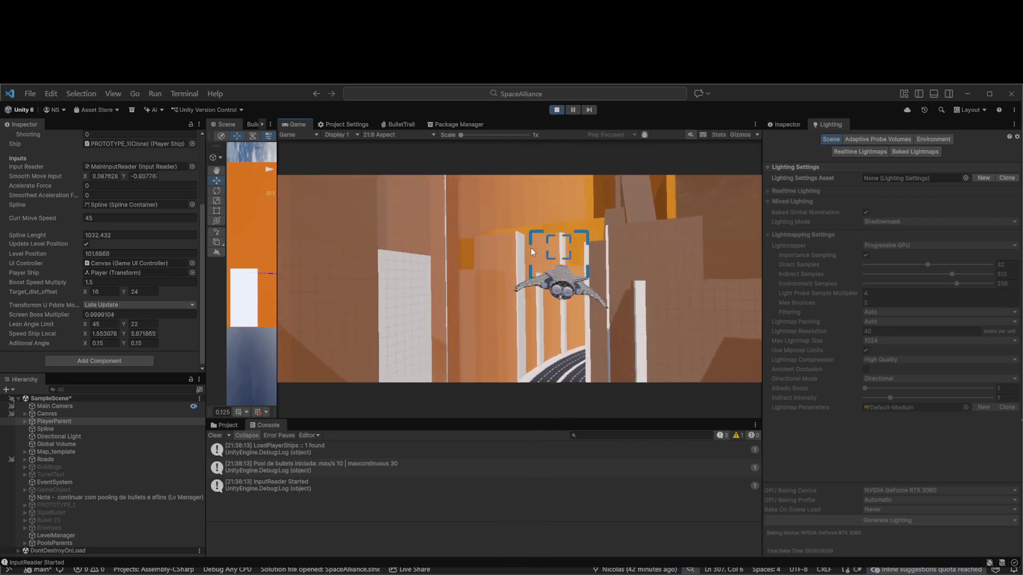
pyautogui.press('d')
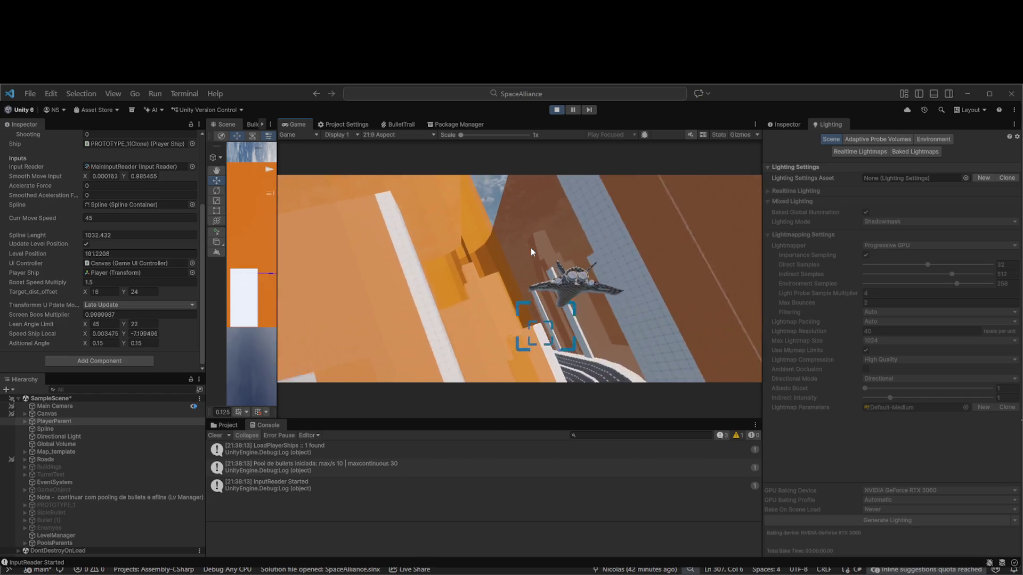
pyautogui.press('s')
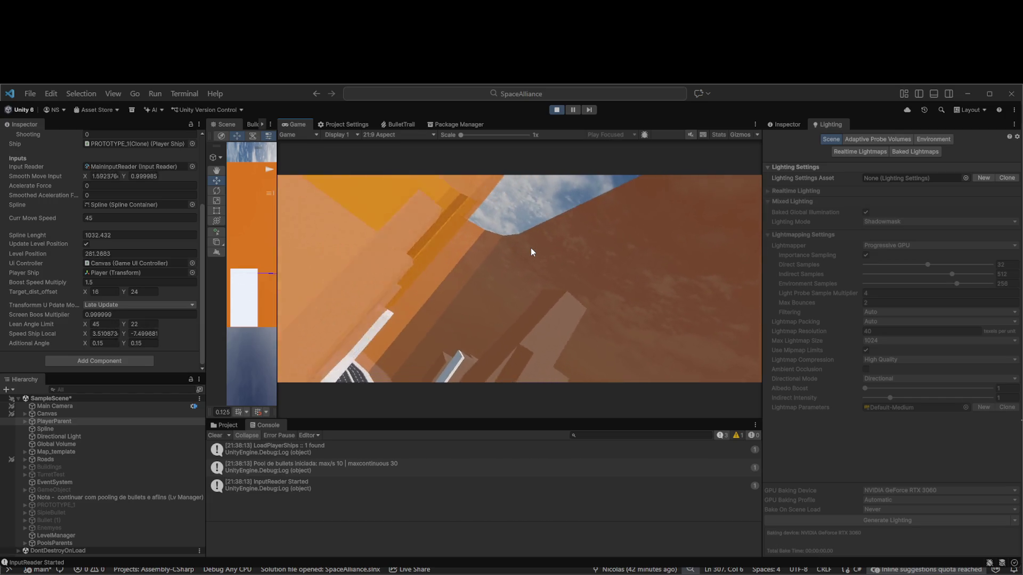
pyautogui.press('d')
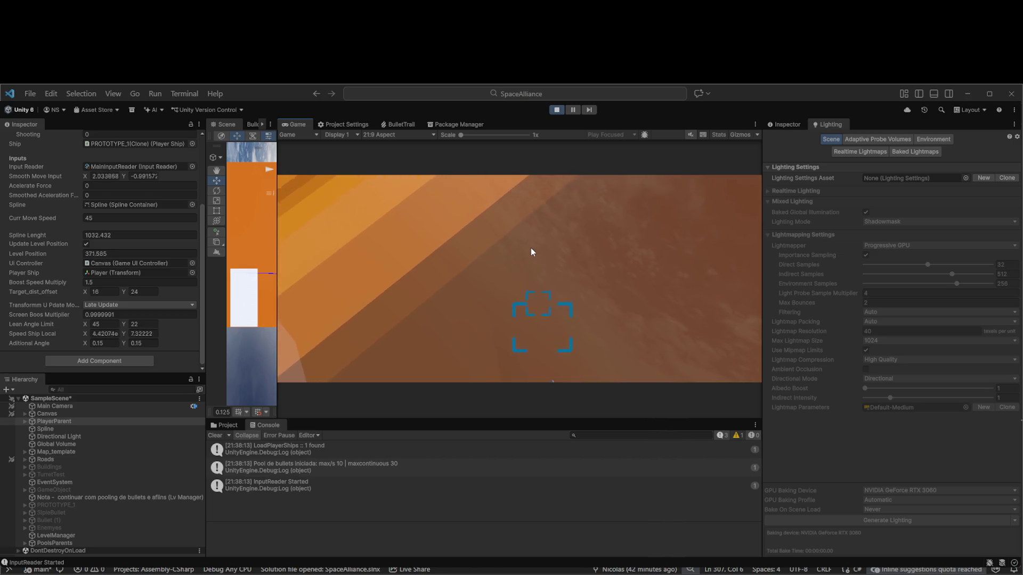
pyautogui.press('a')
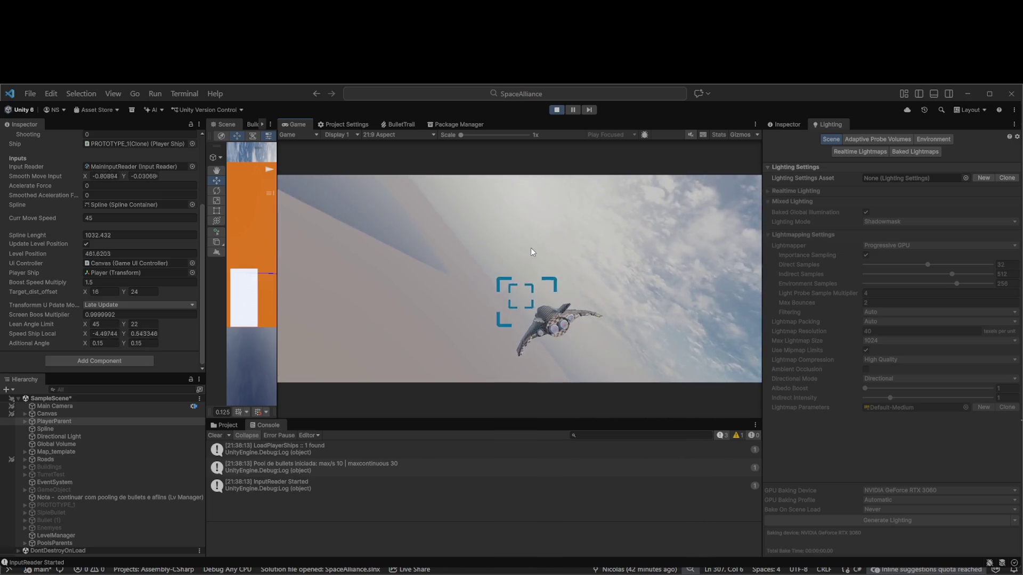
pyautogui.press('d')
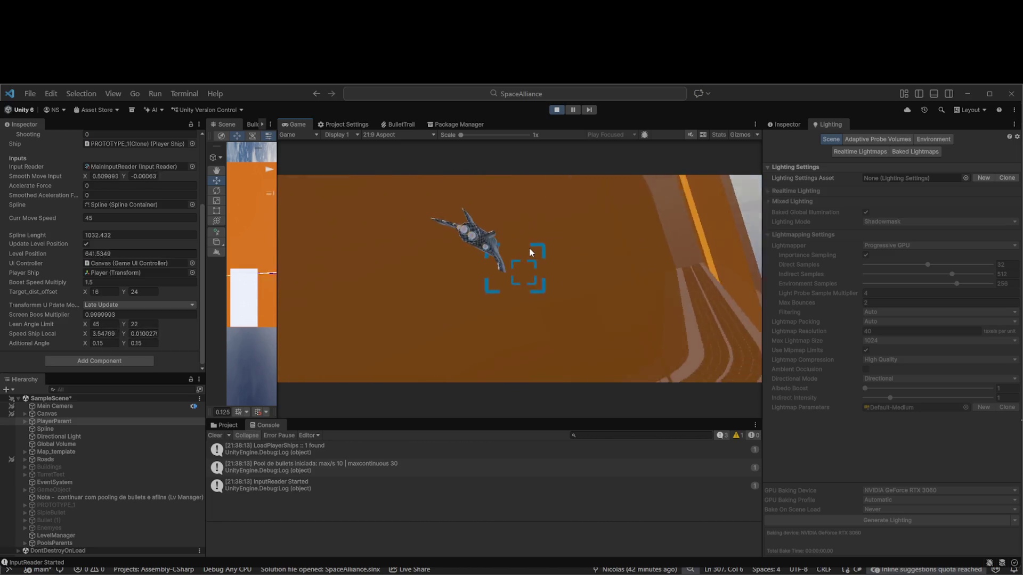
pyautogui.press('s')
pyautogui.press('w')
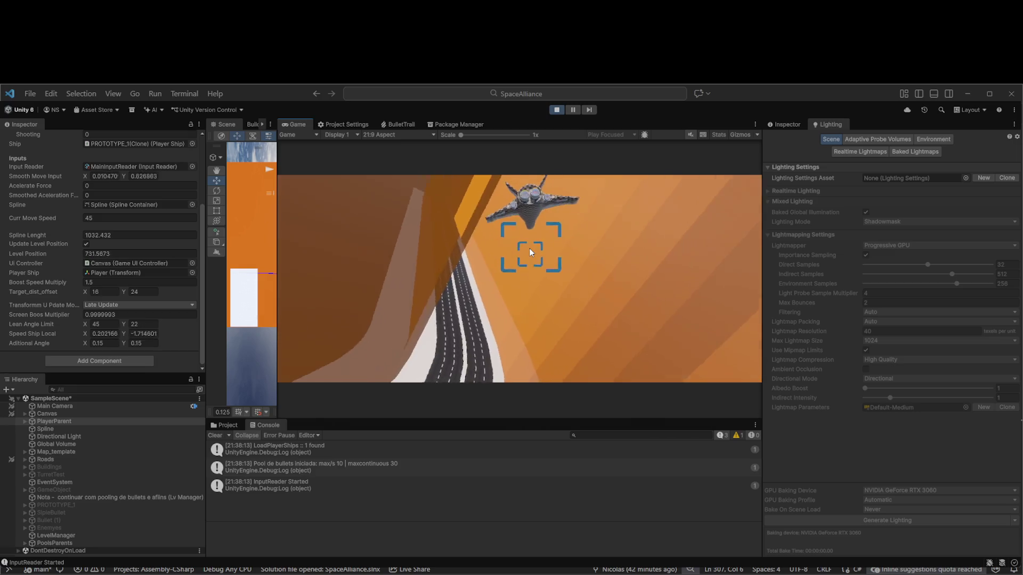
pyautogui.press('a')
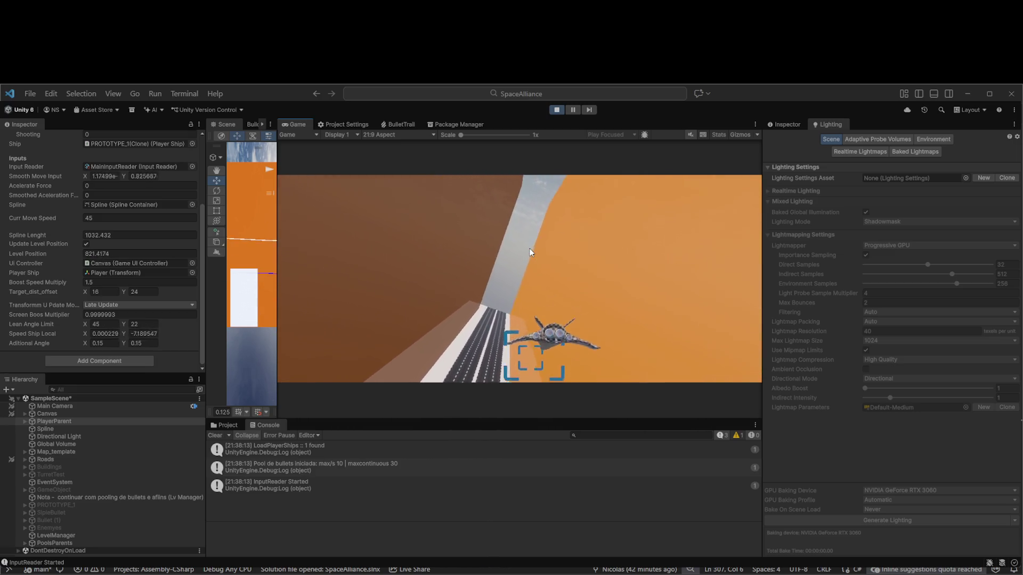
pyautogui.press('d')
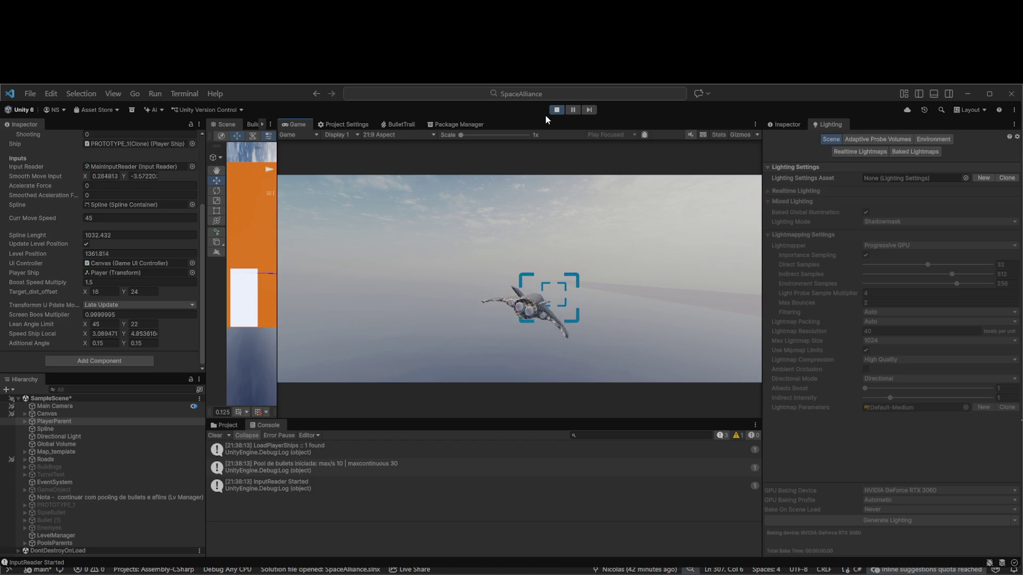
# Stop play mode, collapse the Inspector's Ship Stats foldout and clear the Console log
pyautogui.click(556, 110)
pyautogui.scroll(2, 21, 298)
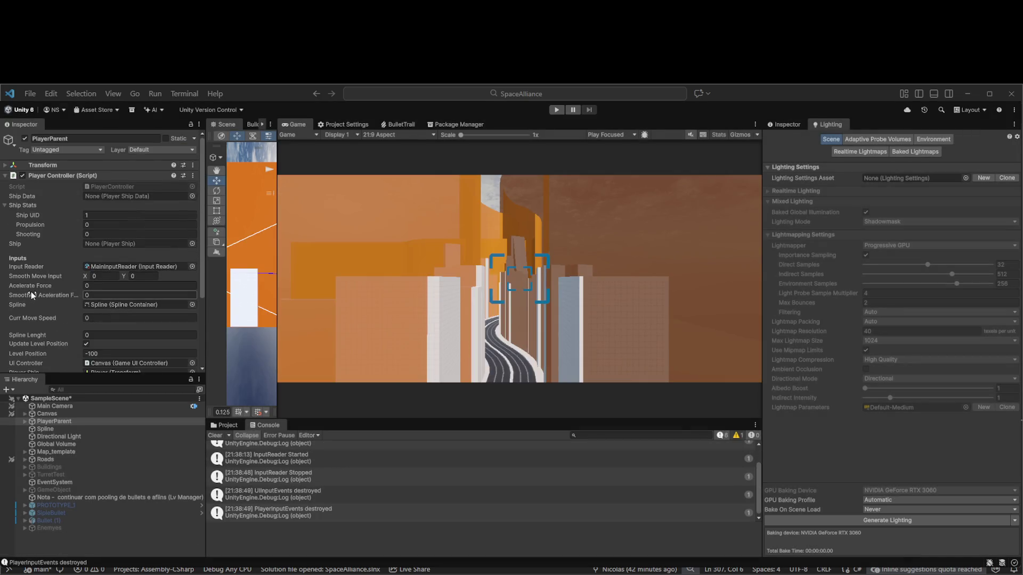
pyautogui.click(21, 203)
pyautogui.click(21, 202)
pyautogui.click(23, 204)
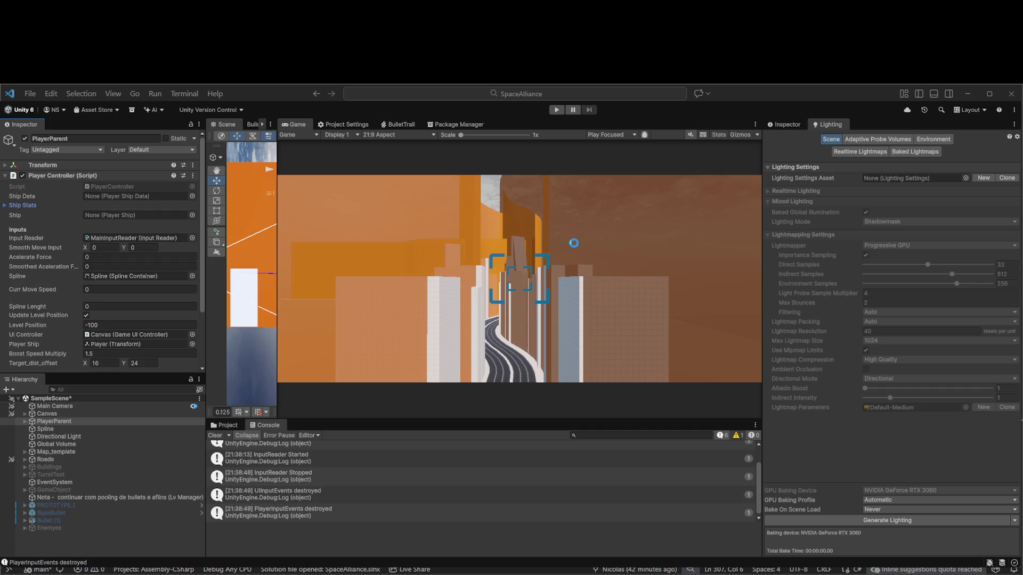
pyautogui.click(215, 435)
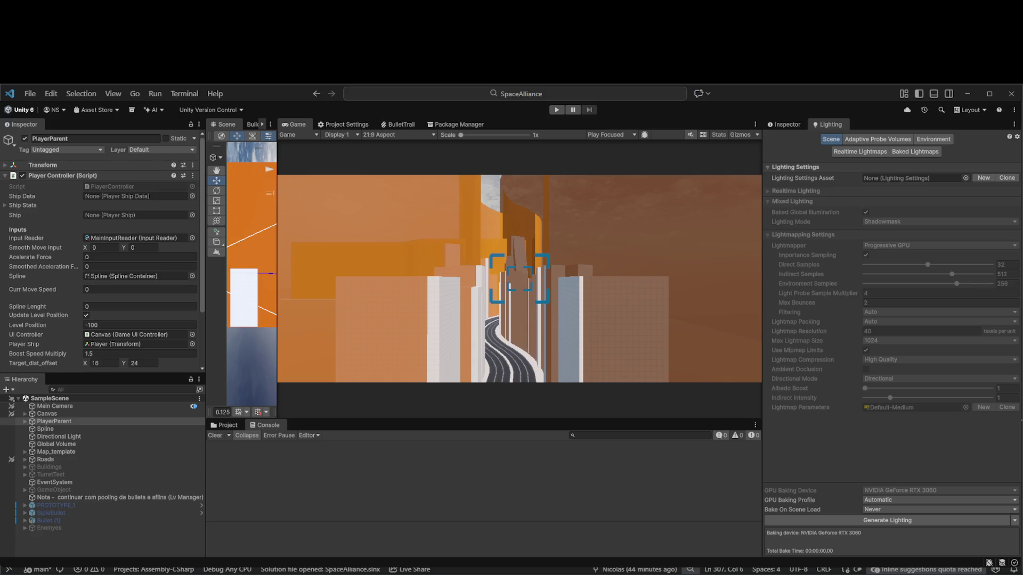
pyautogui.hotkey('alt', 'Tab')
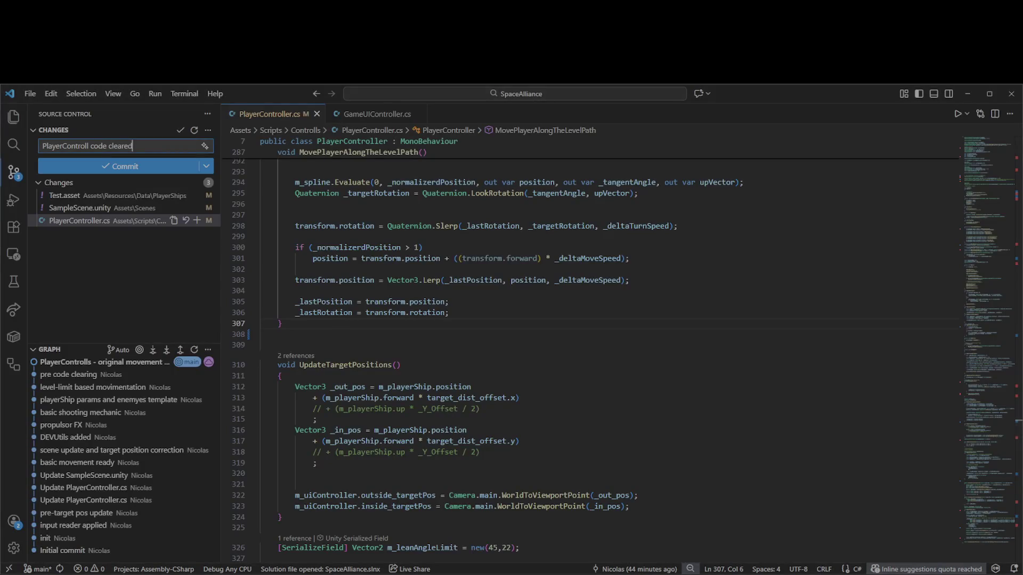
# Commit PlayerController.cs, Test.asset and SampleScene.unity with the message 'PlayerControll code cleared'
pyautogui.click(148, 166)
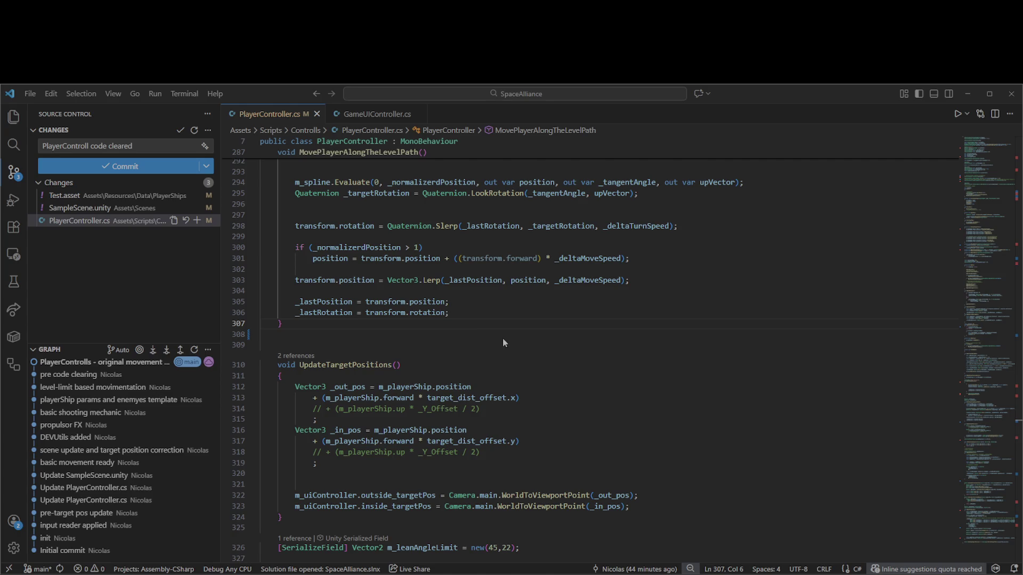
pyautogui.hotkey('ctrl', 'Return')
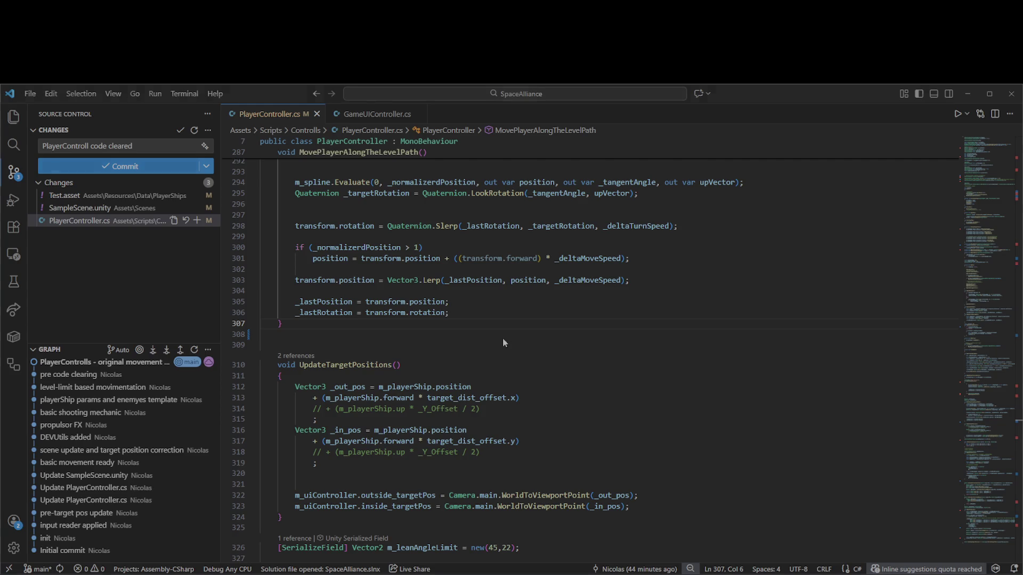